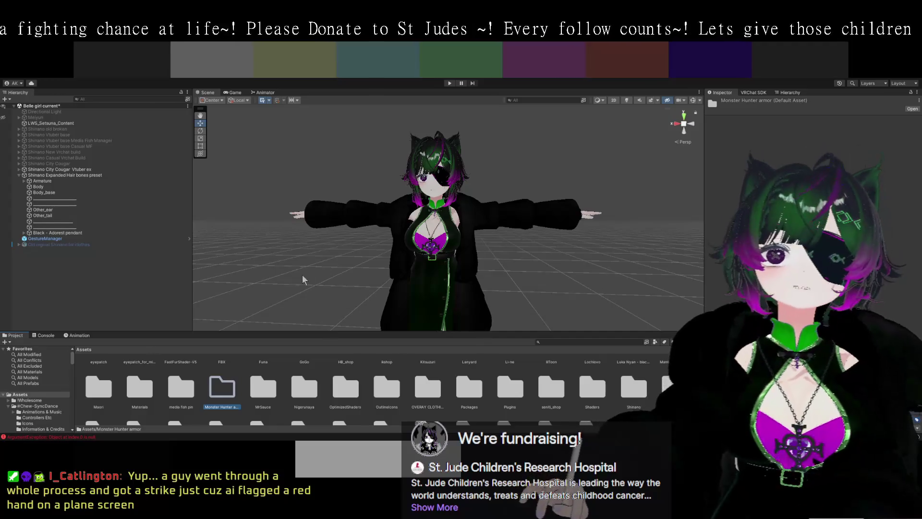
Open the Monster Hunter armor folder and import the armor FBX and its textures into it
{"action": "double_click", "coordinate": [227, 391]}
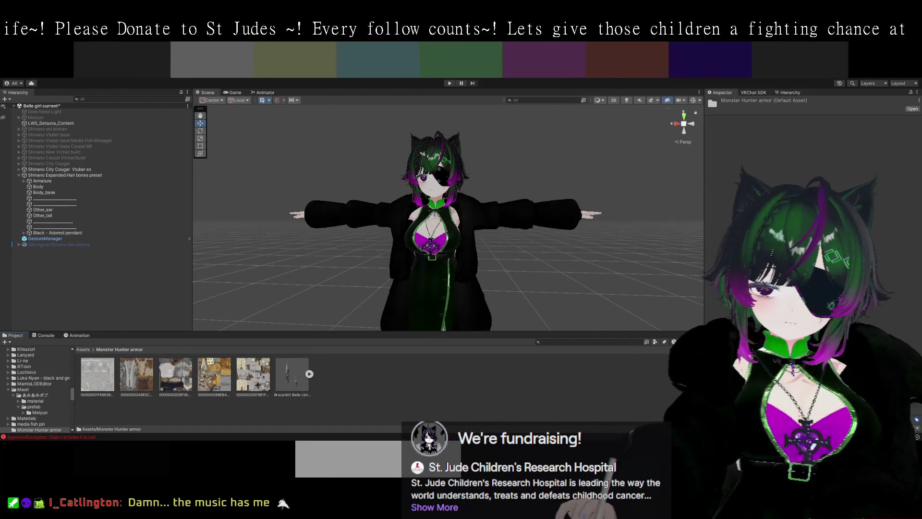
Clear the selection and show the import settings of Scarlett Belle clothes V2 MH armor.fbx
{"action": "left_click", "coordinate": [294, 406]}
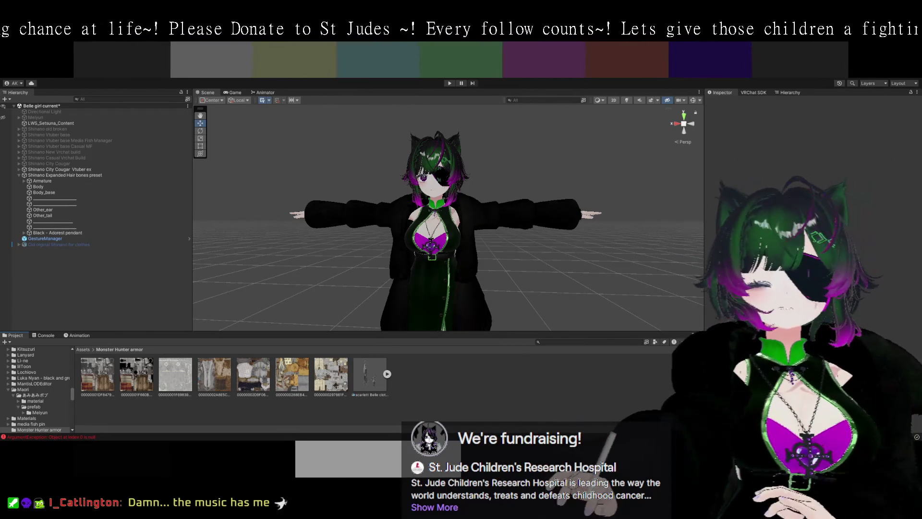
{"action": "left_click", "coordinate": [370, 374]}
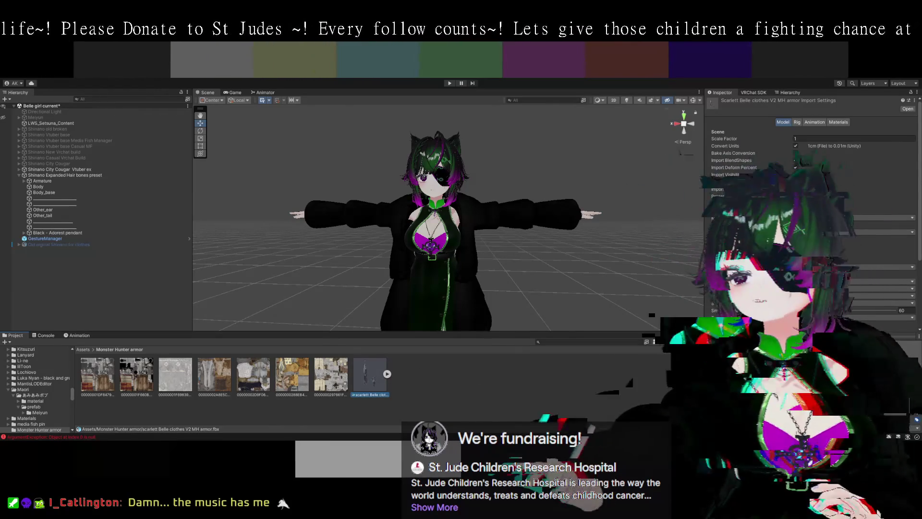
Set the armor model's rig to Humanoid (Create From This Model) and review its Materials and Animation settings
{"action": "left_click", "coordinate": [797, 122]}
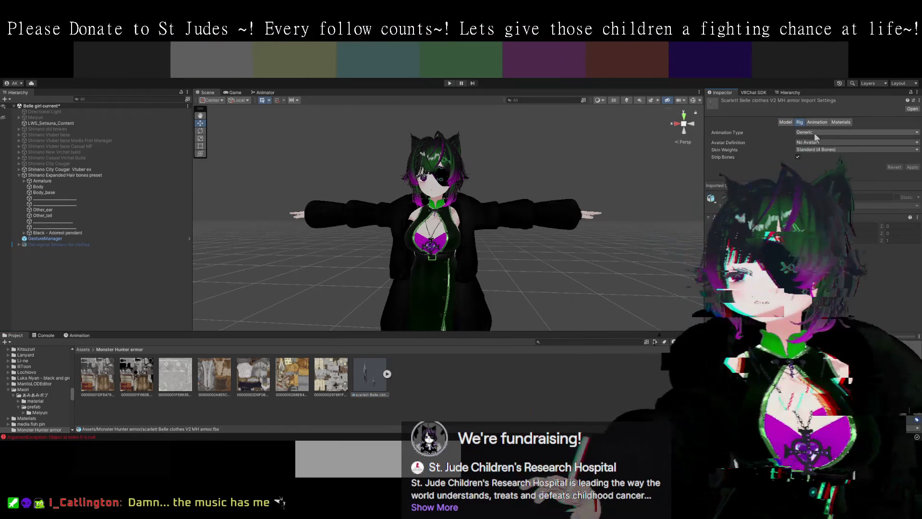
{"action": "left_click", "coordinate": [821, 132]}
{"action": "left_click", "coordinate": [819, 140]}
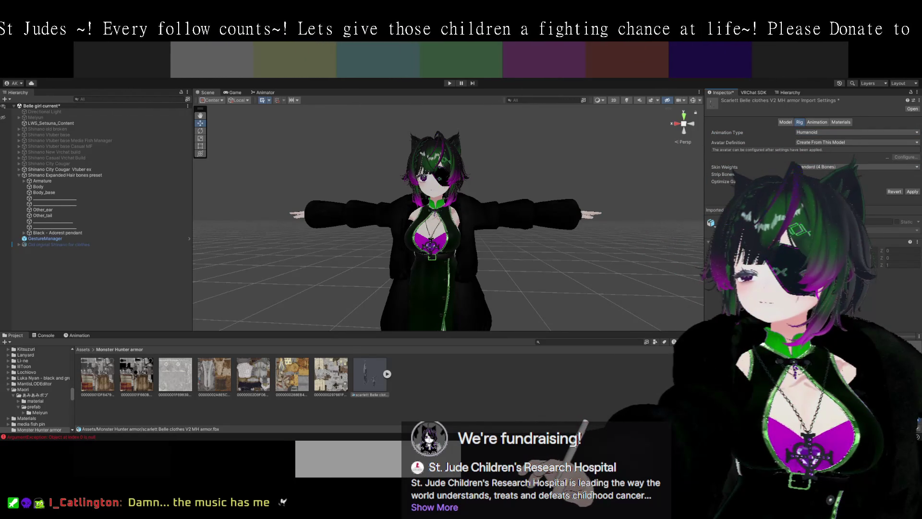
{"action": "left_click", "coordinate": [837, 122]}
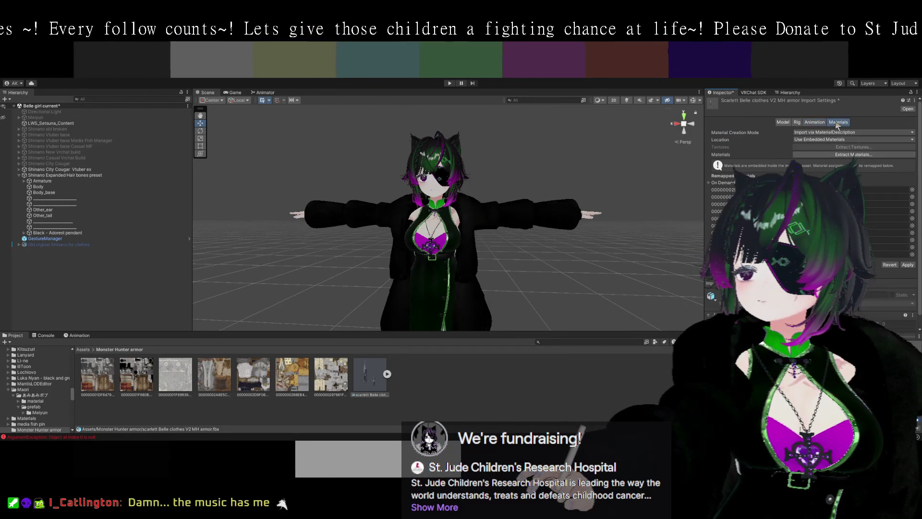
{"action": "left_click", "coordinate": [823, 123]}
{"action": "left_click", "coordinate": [838, 123]}
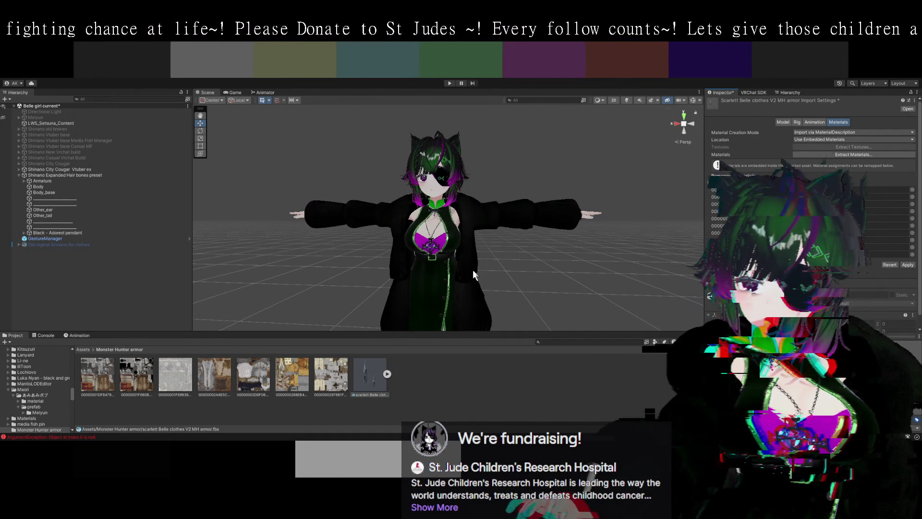
Select two of the armor textures in the Monster Hunter armor folder
{"action": "left_click", "coordinate": [421, 380]}
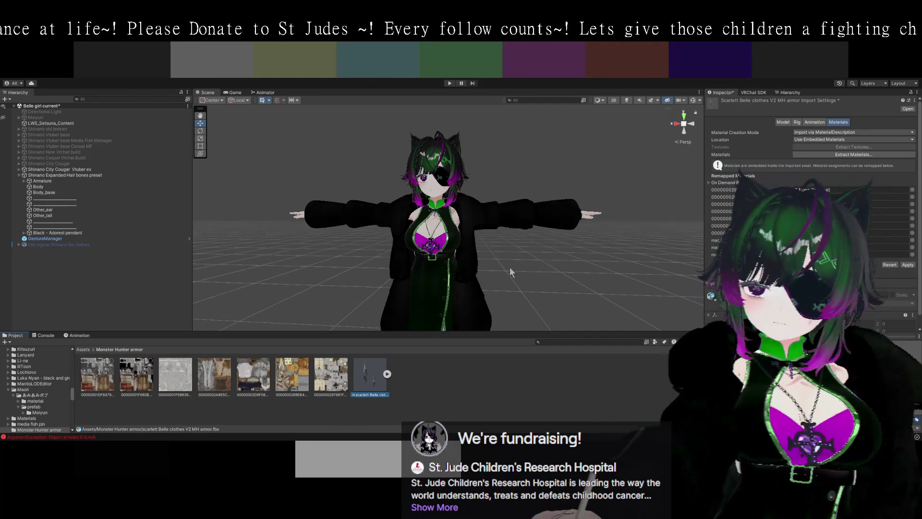
{"action": "left_click", "coordinate": [345, 388]}
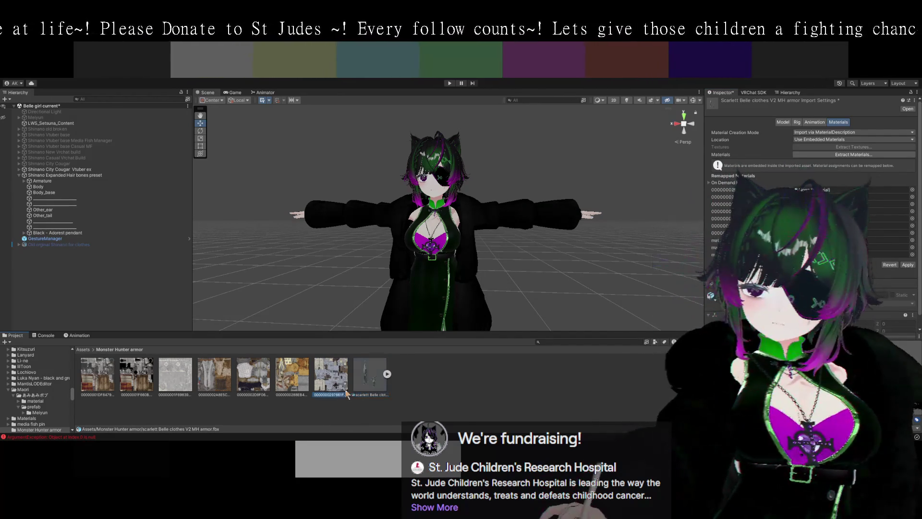
{"action": "left_click", "coordinate": [489, 270]}
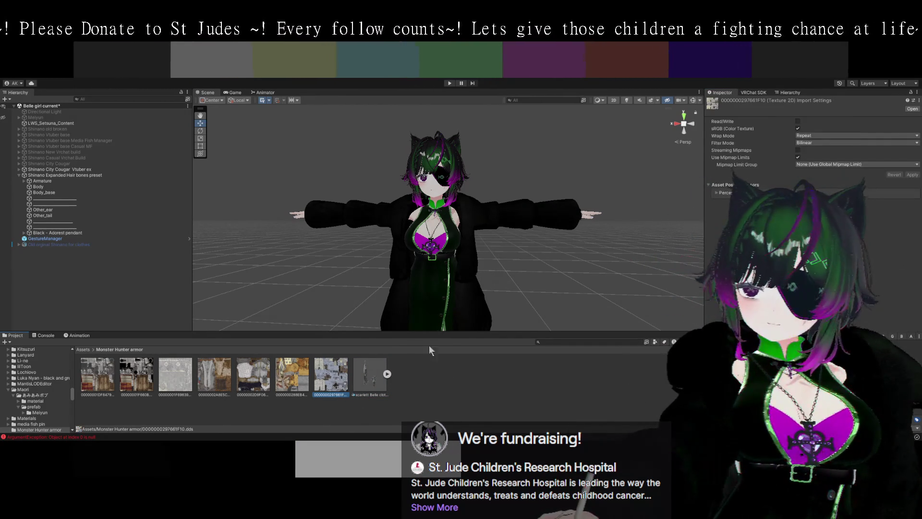
{"action": "left_click", "coordinate": [331, 377]}
{"action": "left_click", "coordinate": [294, 384], "text": "shift"}
Select all seven armor textures together, then pick the Shinano City Cougar Vtuber ex outfit
{"action": "left_click_drag", "start_coordinate": [294, 384], "coordinate": [96, 384]}
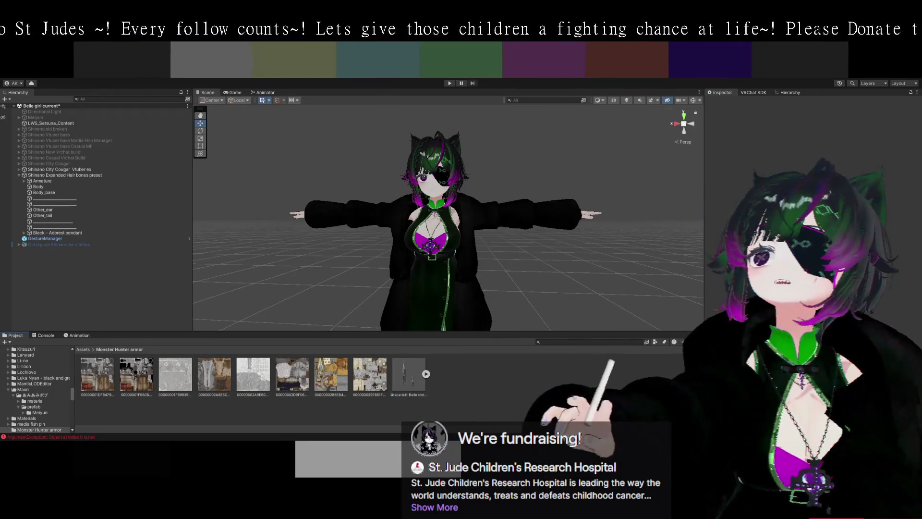
{"action": "left_click", "coordinate": [123, 170]}
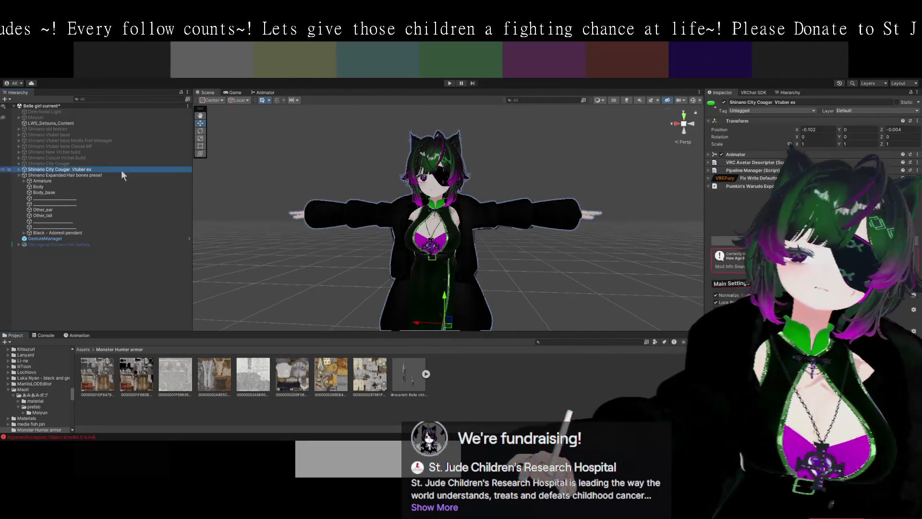
Deactivate the Shinano City Cougar Vtuber ex outfit and reselect the armor model for avatar configuration
{"action": "left_click", "coordinate": [724, 101]}
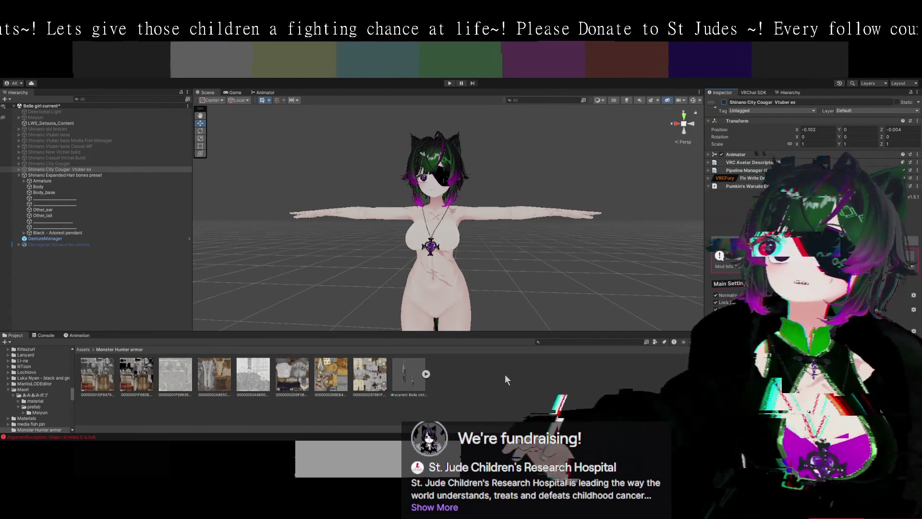
{"action": "left_click", "coordinate": [407, 379]}
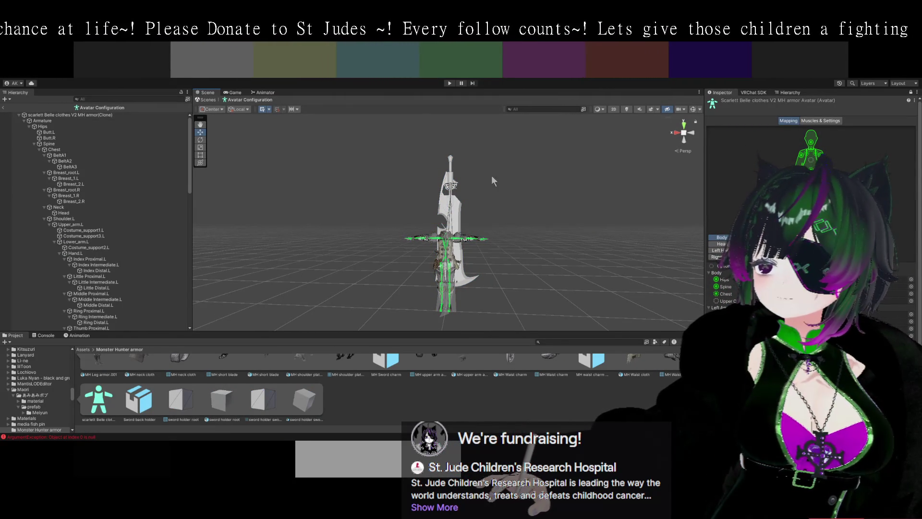
Look over the armor's humanoid bone mapping, then exit Avatar Configuration back to the scene
{"action": "mouse_move", "coordinate": [326, 278]}
{"action": "left_mouse_down"}
{"action": "mouse_move", "coordinate": [458, 323]}
{"action": "mouse_move", "coordinate": [590, 282]}
{"action": "mouse_move", "coordinate": [604, 261]}
{"action": "mouse_move", "coordinate": [595, 278]}
{"action": "mouse_move", "coordinate": [621, 281]}
{"action": "mouse_move", "coordinate": [584, 276]}
{"action": "mouse_move", "coordinate": [594, 290]}
{"action": "mouse_move", "coordinate": [574, 268]}
{"action": "mouse_move", "coordinate": [619, 260]}
{"action": "mouse_move", "coordinate": [605, 255]}
{"action": "mouse_move", "coordinate": [529, 301]}
{"action": "mouse_move", "coordinate": [518, 274]}
{"action": "mouse_move", "coordinate": [515, 284]}
{"action": "mouse_move", "coordinate": [558, 283]}
{"action": "mouse_move", "coordinate": [483, 281]}
{"action": "mouse_move", "coordinate": [474, 267]}
{"action": "mouse_move", "coordinate": [500, 289]}
{"action": "mouse_move", "coordinate": [516, 286]}
{"action": "mouse_move", "coordinate": [502, 287]}
{"action": "left_mouse_up"}
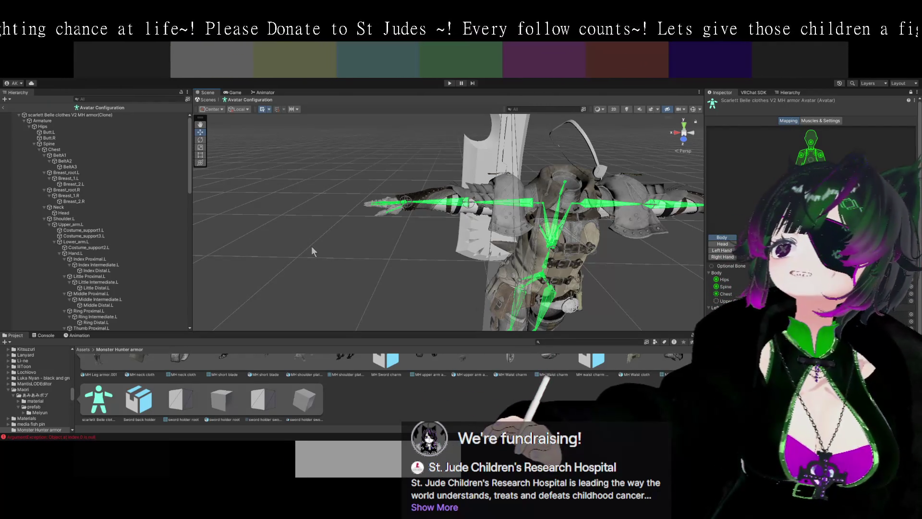
{"action": "left_click_drag", "start_coordinate": [443, 266], "coordinate": [117, 123]}
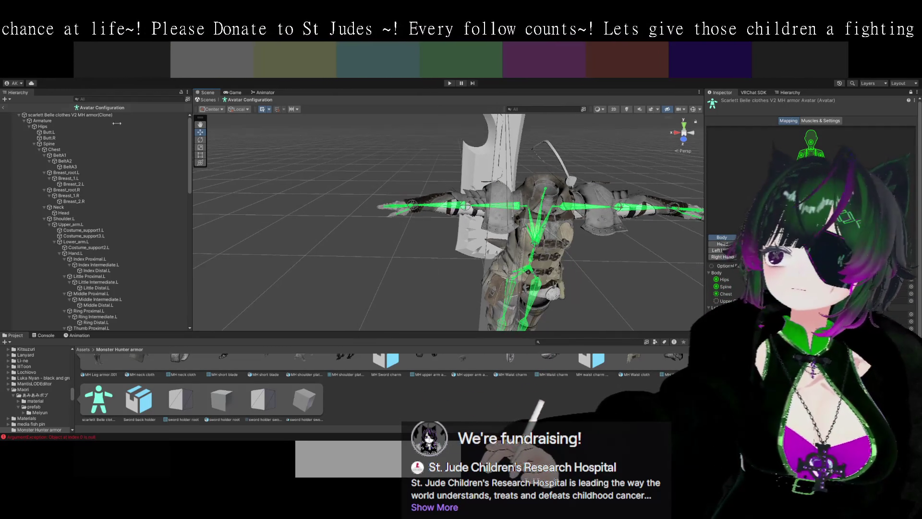
{"action": "left_click", "coordinate": [4, 108]}
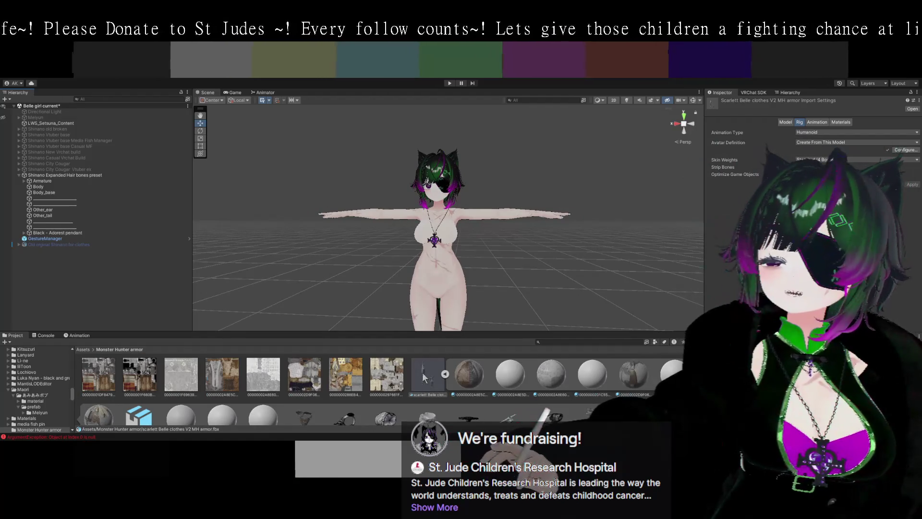
Place the scarlett Belle clothes V2 MH armor into the avatar's hierarchy and inspect it up close
{"action": "mouse_move", "coordinate": [427, 372]}
{"action": "left_mouse_down"}
{"action": "mouse_move", "coordinate": [307, 288]}
{"action": "mouse_move", "coordinate": [96, 274]}
{"action": "mouse_move", "coordinate": [40, 197]}
{"action": "mouse_move", "coordinate": [38, 175]}
{"action": "left_mouse_up"}
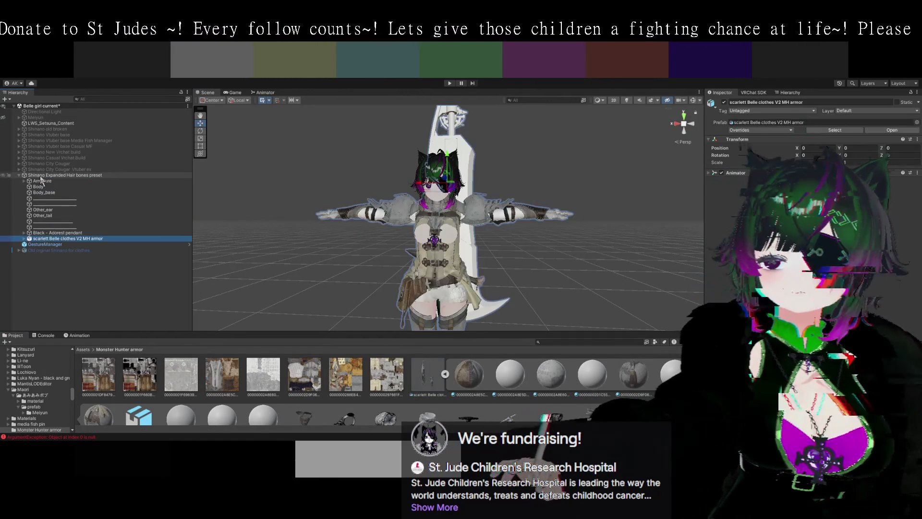
{"action": "scroll", "coordinate": [380, 251], "scroll_direction": "up", "scroll_amount": 2}
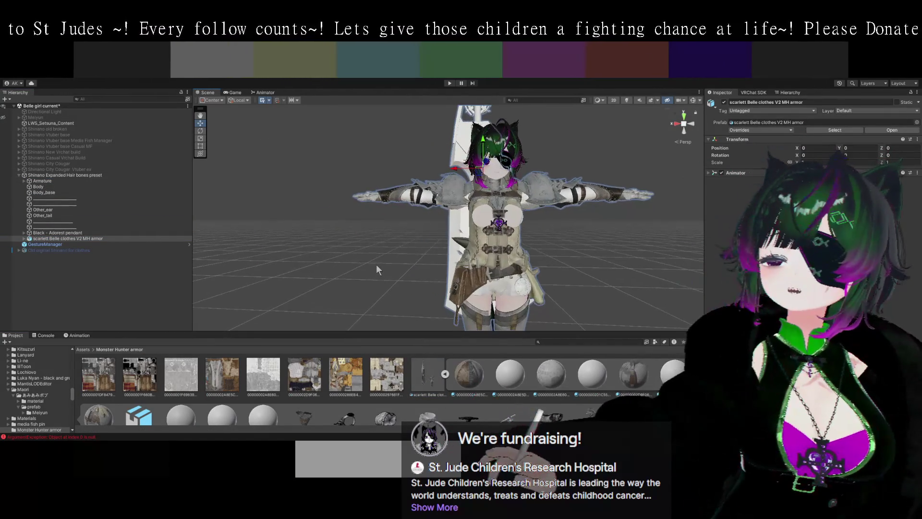
{"action": "scroll", "coordinate": [379, 268], "scroll_direction": "up", "scroll_amount": 4}
{"action": "mouse_move", "coordinate": [432, 264]}
{"action": "left_mouse_down"}
{"action": "mouse_move", "coordinate": [494, 258]}
{"action": "mouse_move", "coordinate": [593, 289]}
{"action": "mouse_move", "coordinate": [552, 301]}
{"action": "mouse_move", "coordinate": [569, 307]}
{"action": "mouse_move", "coordinate": [577, 288]}
{"action": "mouse_move", "coordinate": [560, 281]}
{"action": "left_mouse_up"}
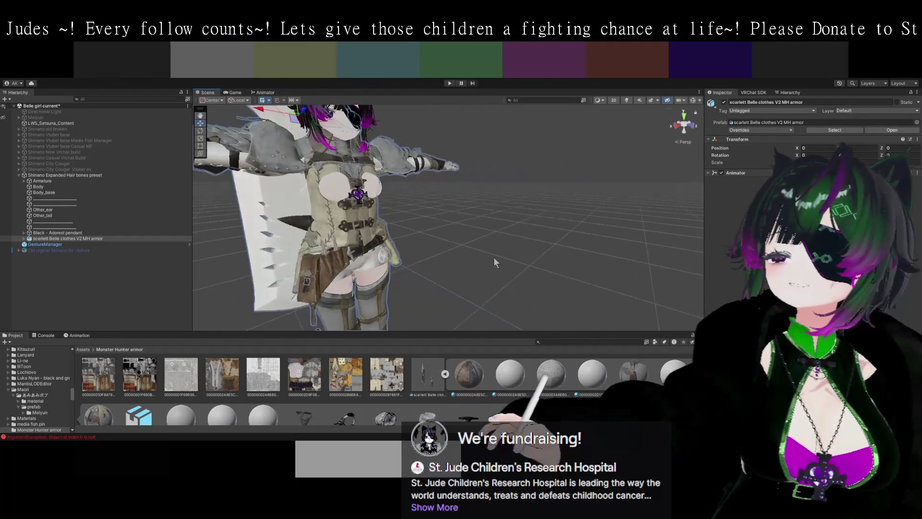
{"action": "scroll", "coordinate": [586, 298], "scroll_direction": "up", "scroll_amount": 2}
Deactivate the black eyepatch on the avatar's face
{"action": "left_click_drag", "start_coordinate": [517, 269], "coordinate": [456, 262]}
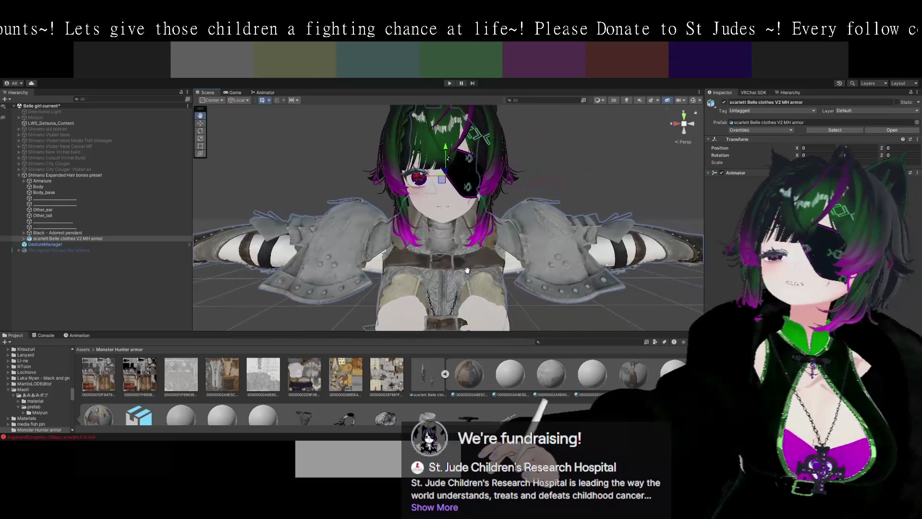
{"action": "left_click", "coordinate": [465, 158]}
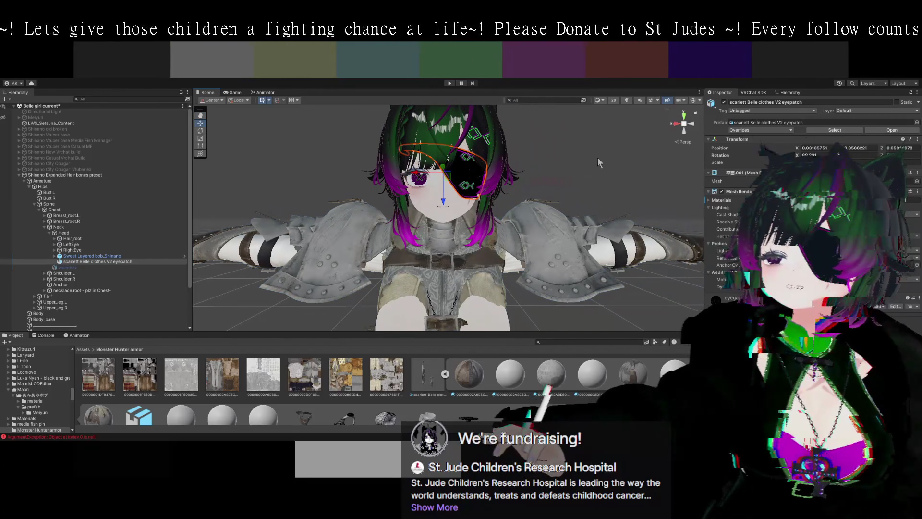
{"action": "left_click", "coordinate": [724, 102]}
Check the face close-up, then select the armor object via the white sword
{"action": "mouse_move", "coordinate": [596, 214]}
{"action": "left_mouse_down"}
{"action": "mouse_move", "coordinate": [527, 215]}
{"action": "mouse_move", "coordinate": [465, 231]}
{"action": "left_mouse_up"}
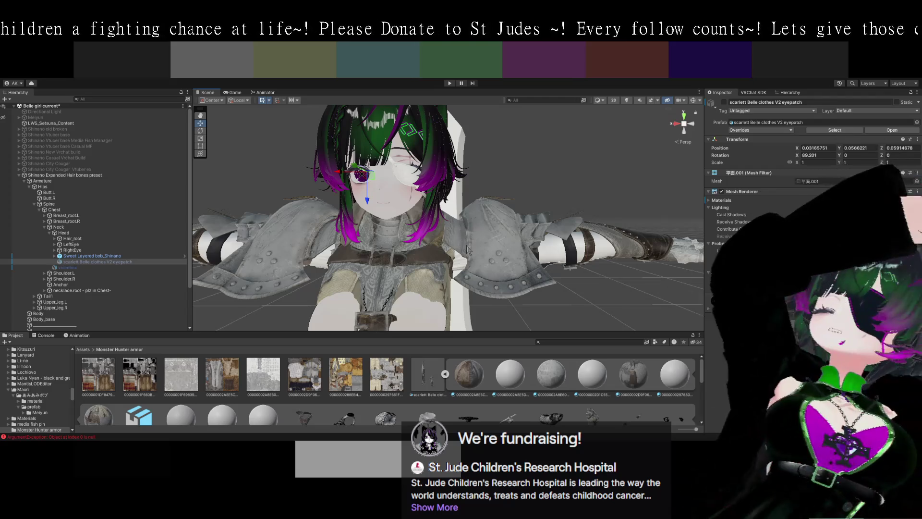
{"action": "scroll", "coordinate": [483, 186], "scroll_direction": "up", "scroll_amount": 5}
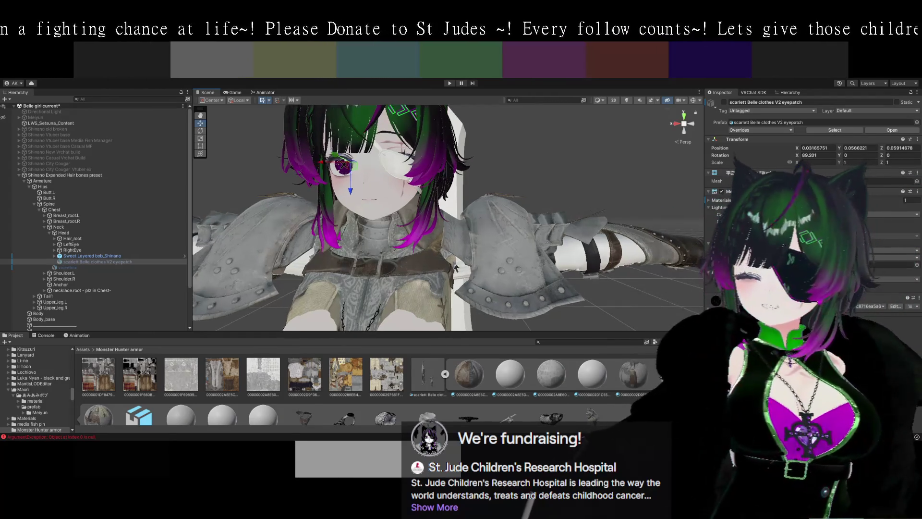
{"action": "scroll", "coordinate": [511, 269], "scroll_direction": "up", "scroll_amount": 3}
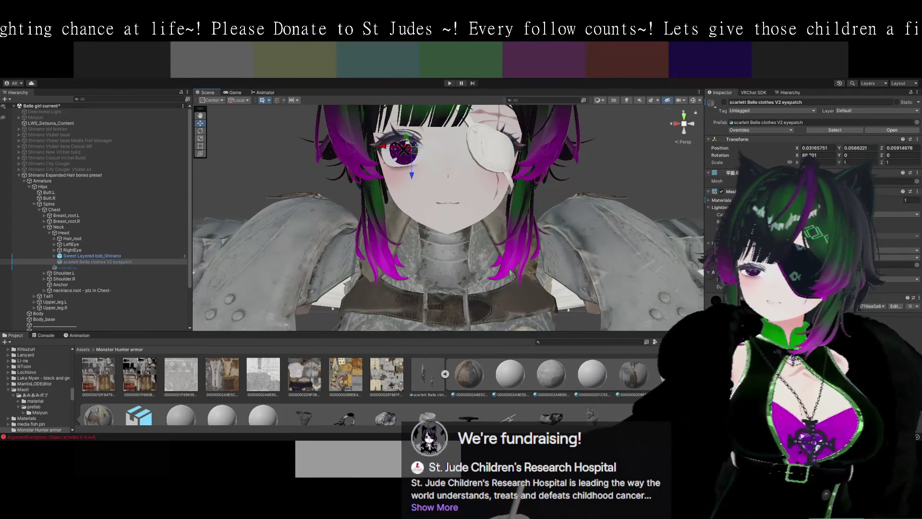
{"action": "left_click_drag", "start_coordinate": [511, 269], "coordinate": [506, 268]}
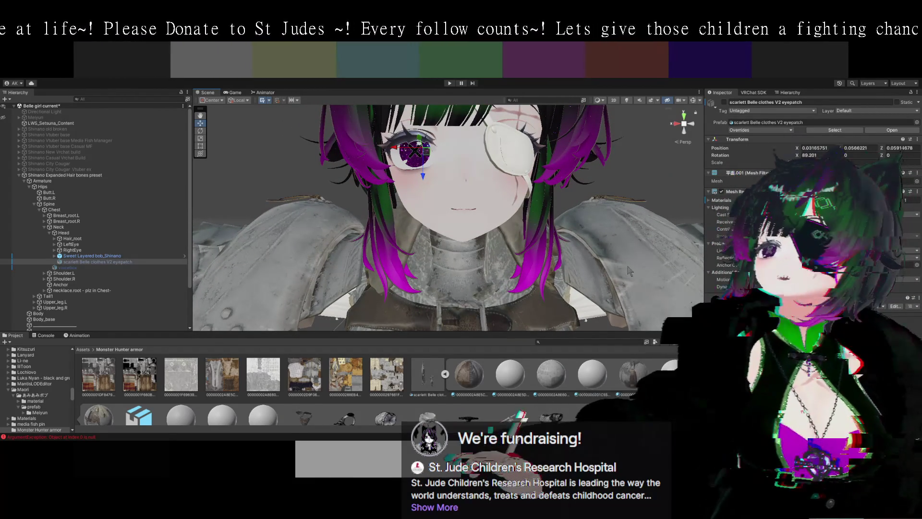
{"action": "scroll", "coordinate": [629, 270], "scroll_direction": "down", "scroll_amount": 4}
{"action": "mouse_move", "coordinate": [601, 266]}
{"action": "left_mouse_down"}
{"action": "mouse_move", "coordinate": [610, 270]}
{"action": "mouse_move", "coordinate": [502, 225]}
{"action": "mouse_move", "coordinate": [570, 237]}
{"action": "mouse_move", "coordinate": [456, 226]}
{"action": "mouse_move", "coordinate": [458, 235]}
{"action": "mouse_move", "coordinate": [437, 251]}
{"action": "left_mouse_up"}
{"action": "left_click", "coordinate": [447, 225]}
{"action": "scroll", "coordinate": [118, 256], "scroll_direction": "down", "scroll_amount": 1}
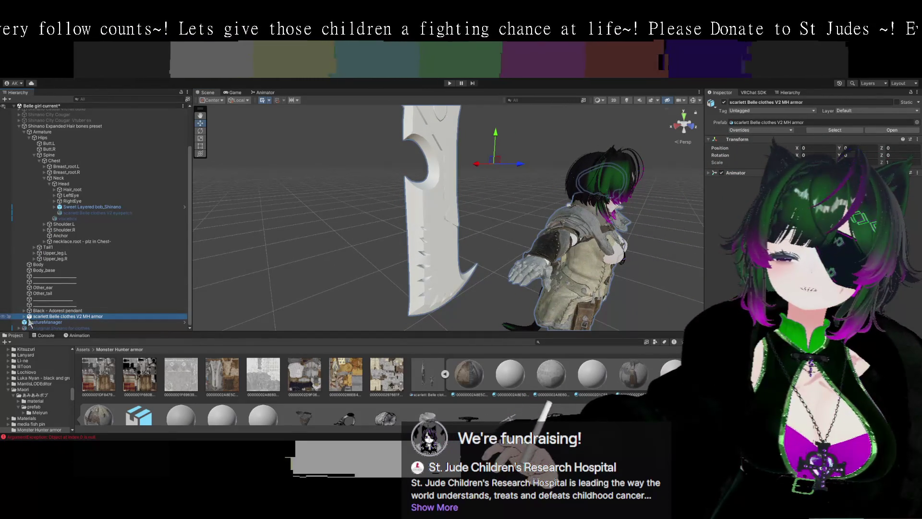
Select MH Belt sword holder and expand MH Sword charm to reveal its Sword bone
{"action": "scroll", "coordinate": [97, 311], "scroll_direction": "down", "scroll_amount": 5}
{"action": "left_click", "coordinate": [81, 221]}
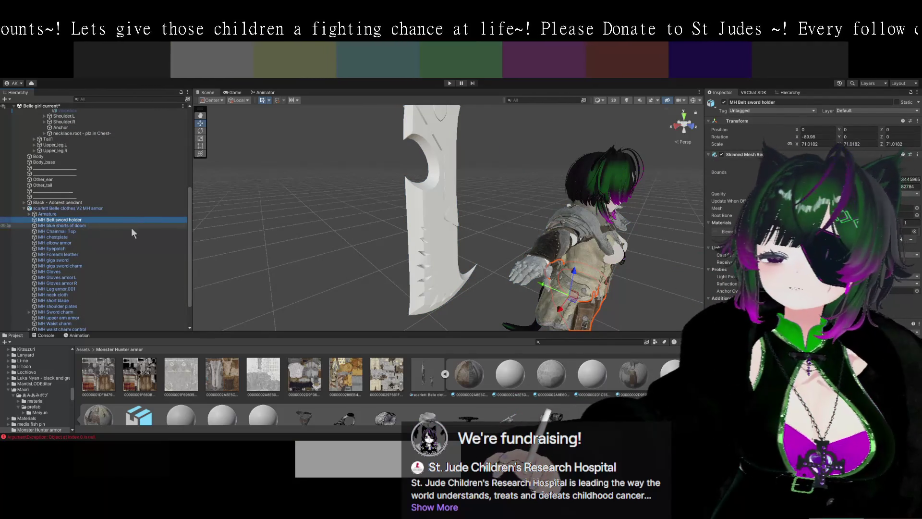
{"action": "left_click_drag", "start_coordinate": [204, 275], "coordinate": [376, 286]}
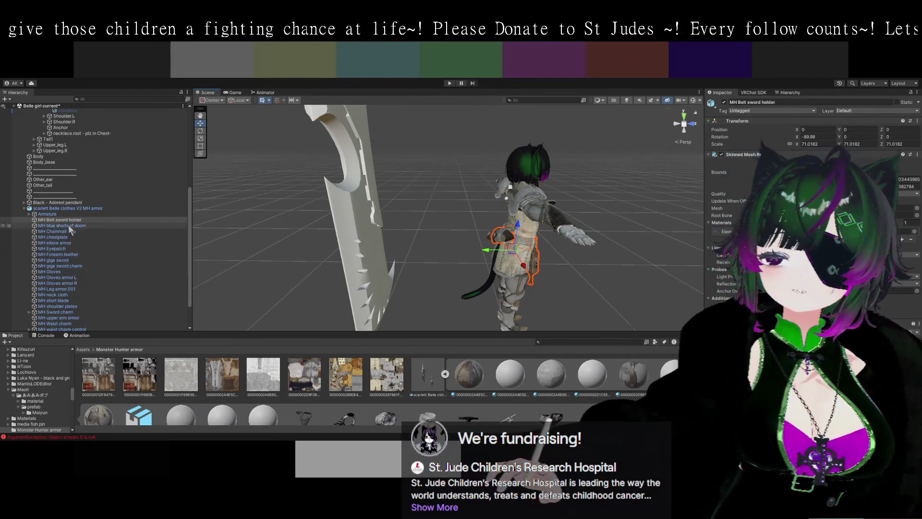
{"action": "scroll", "coordinate": [91, 254], "scroll_direction": "down", "scroll_amount": 3}
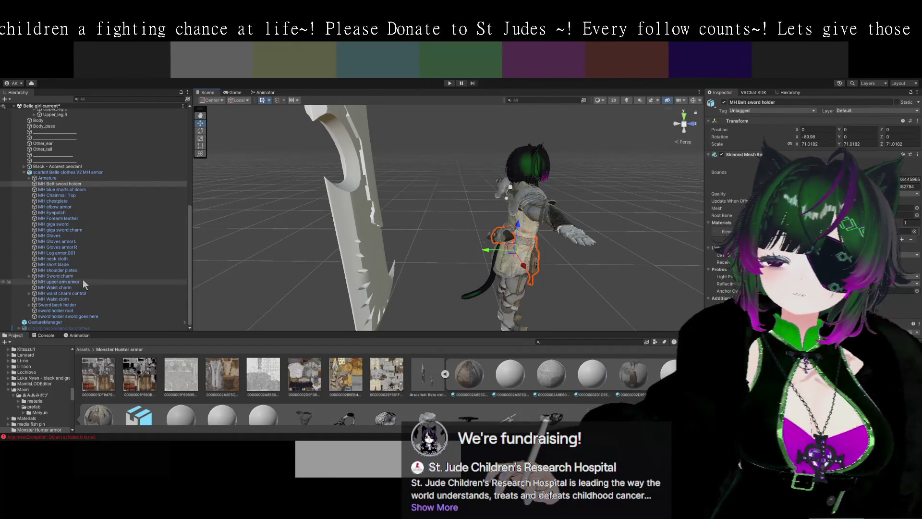
{"action": "left_click", "coordinate": [30, 276]}
{"action": "scroll", "coordinate": [256, 223], "scroll_direction": "up", "scroll_amount": 3}
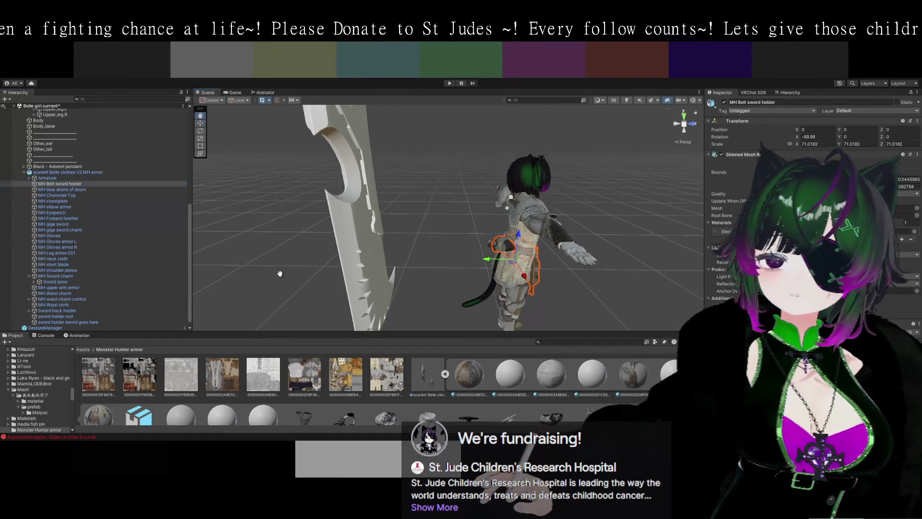
{"action": "mouse_move", "coordinate": [284, 217]}
{"action": "left_mouse_down"}
{"action": "mouse_move", "coordinate": [261, 242]}
{"action": "mouse_move", "coordinate": [426, 236]}
{"action": "mouse_move", "coordinate": [443, 211]}
{"action": "left_mouse_up"}
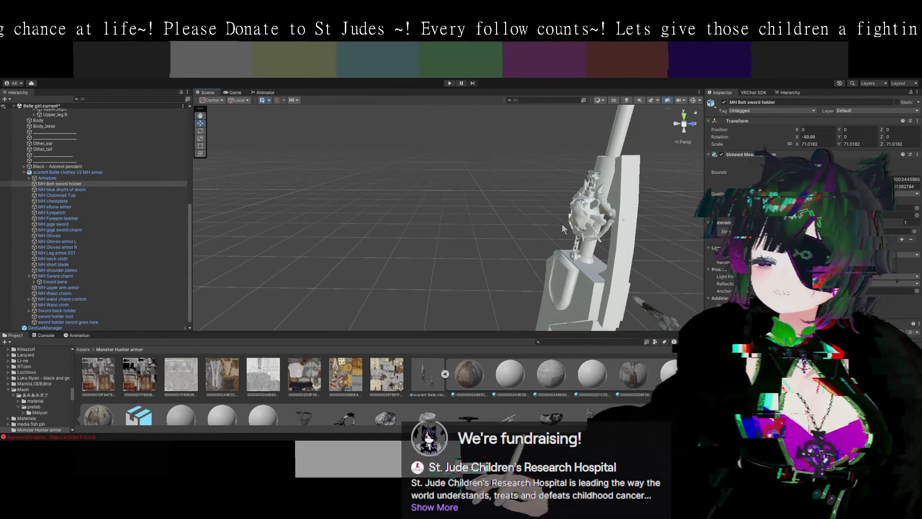
{"action": "mouse_move", "coordinate": [429, 265]}
{"action": "left_mouse_down"}
{"action": "mouse_move", "coordinate": [379, 254]}
{"action": "mouse_move", "coordinate": [521, 236]}
{"action": "mouse_move", "coordinate": [277, 282]}
{"action": "mouse_move", "coordinate": [258, 229]}
{"action": "left_mouse_up"}
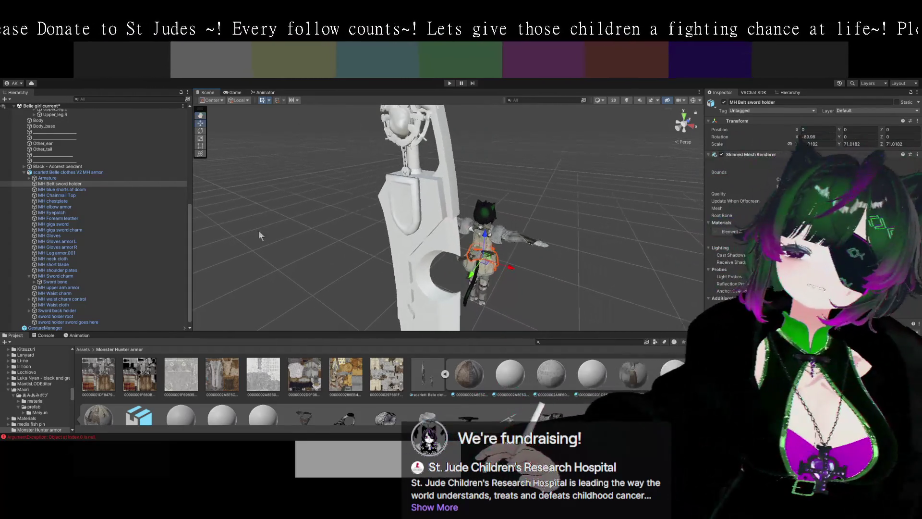
Select the MH blue shorts of doom piece and zoom closer on the avatar
{"action": "left_click", "coordinate": [74, 190]}
{"action": "mouse_move", "coordinate": [433, 269]}
{"action": "left_mouse_down"}
{"action": "mouse_move", "coordinate": [423, 274]}
{"action": "mouse_move", "coordinate": [509, 279]}
{"action": "mouse_move", "coordinate": [493, 289]}
{"action": "mouse_move", "coordinate": [480, 231]}
{"action": "mouse_move", "coordinate": [505, 278]}
{"action": "left_mouse_up"}
{"action": "scroll", "coordinate": [507, 278], "scroll_direction": "up", "scroll_amount": 5}
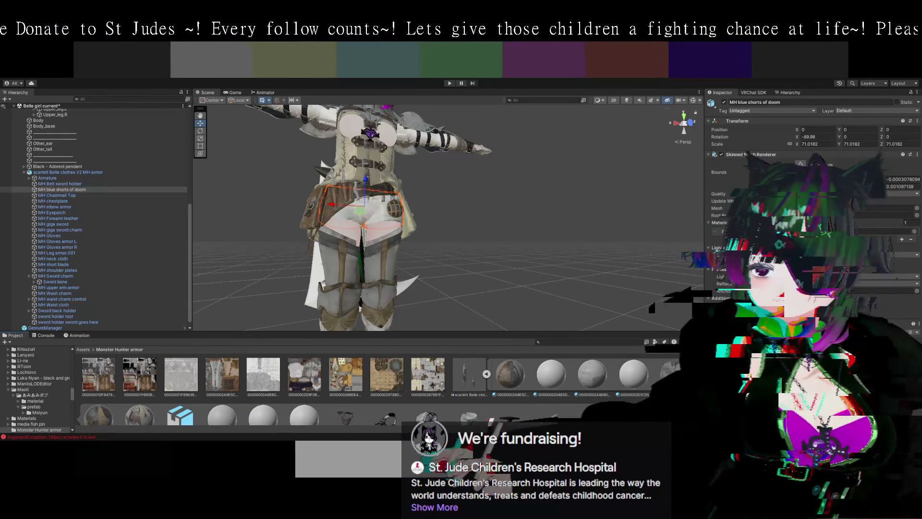
Scroll the Monster Hunter armor folder down to the armor texture thumbnails
{"action": "scroll", "coordinate": [336, 384], "scroll_direction": "down", "scroll_amount": 2}
{"action": "scroll", "coordinate": [488, 376], "scroll_direction": "down", "scroll_amount": 4}
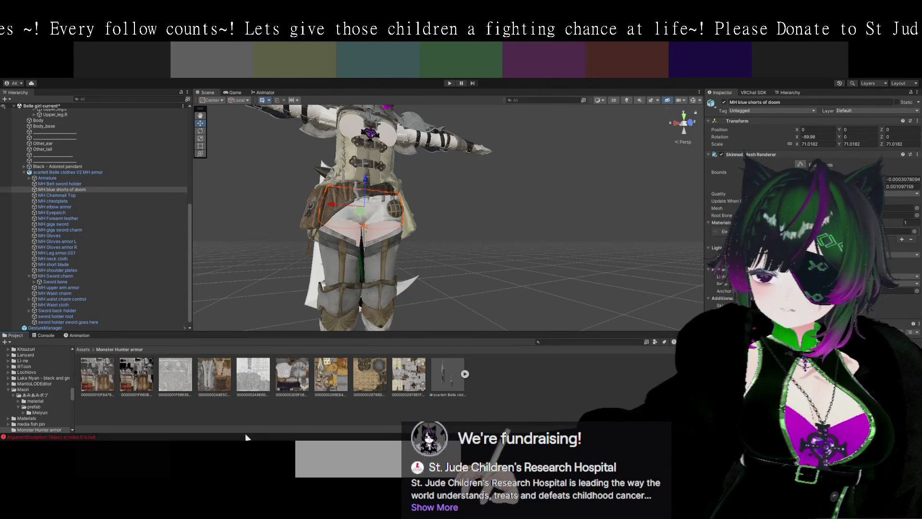
Make a blue version of the shorts texture and add it to the armor folder as MH_blue_shorts
{"action": "left_click_drag", "start_coordinate": [253, 375], "coordinate": [293, 227]}
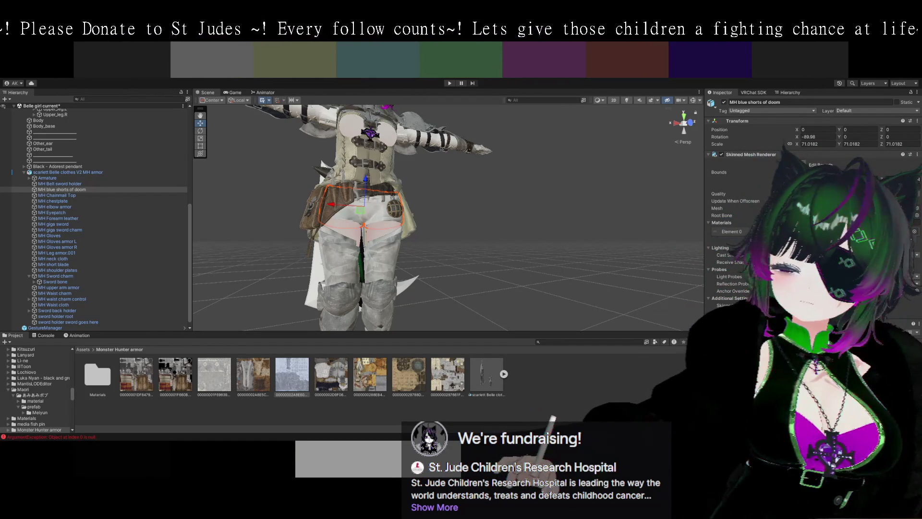
{"action": "left_click_drag", "start_coordinate": [292, 422], "coordinate": [292, 419]}
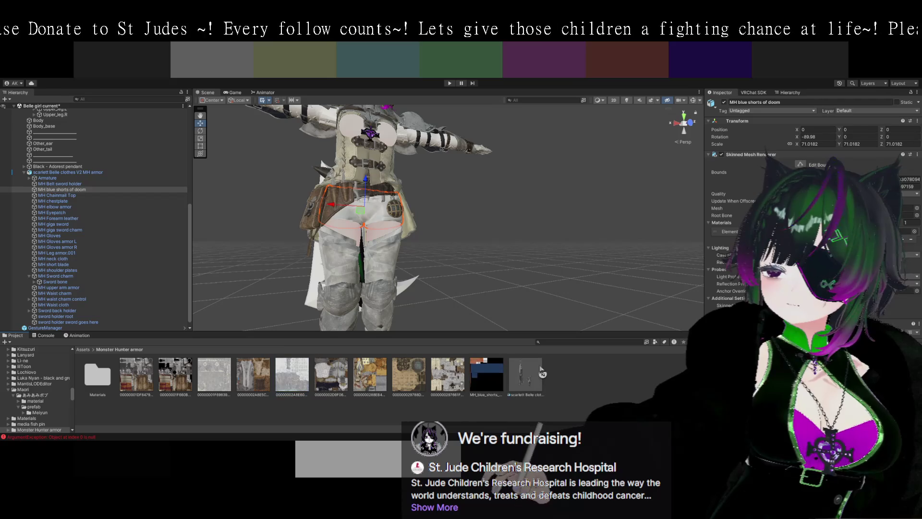
Apply the MH_blue_shorts texture to the avatar's shorts in the Scene view
{"action": "left_click_drag", "start_coordinate": [536, 243], "coordinate": [557, 237]}
{"action": "left_click_drag", "start_coordinate": [479, 374], "coordinate": [397, 183]}
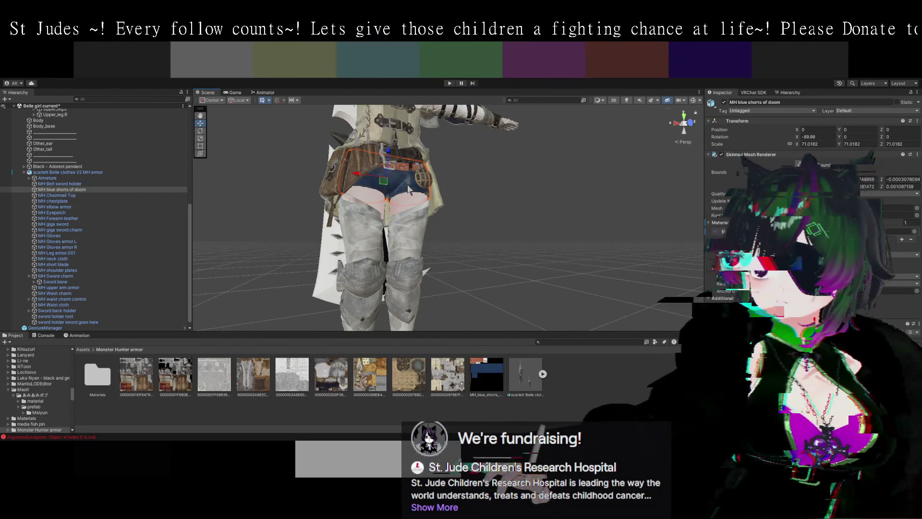
{"action": "scroll", "coordinate": [581, 252], "scroll_direction": "up", "scroll_amount": 5}
{"action": "scroll", "coordinate": [594, 245], "scroll_direction": "down", "scroll_amount": 5}
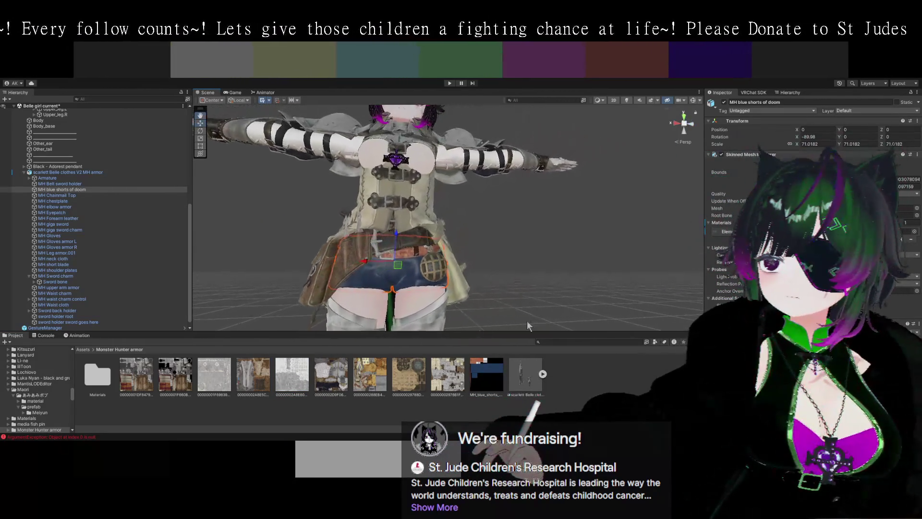
Orbit and zoom around the blue shorts, belt, pouch and sword to inspect them
{"action": "mouse_move", "coordinate": [527, 321]}
{"action": "left_mouse_down"}
{"action": "mouse_move", "coordinate": [602, 278]}
{"action": "mouse_move", "coordinate": [414, 354]}
{"action": "left_mouse_up"}
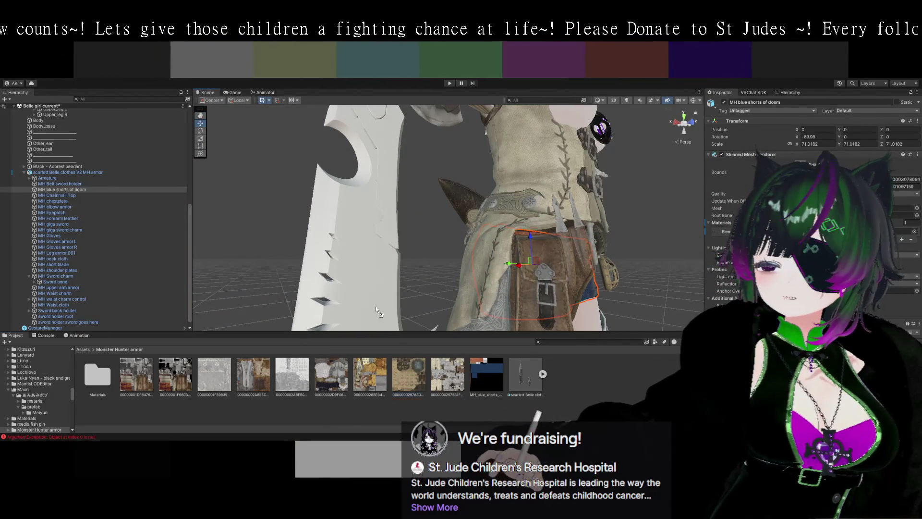
{"action": "left_click_drag", "start_coordinate": [353, 243], "coordinate": [456, 247]}
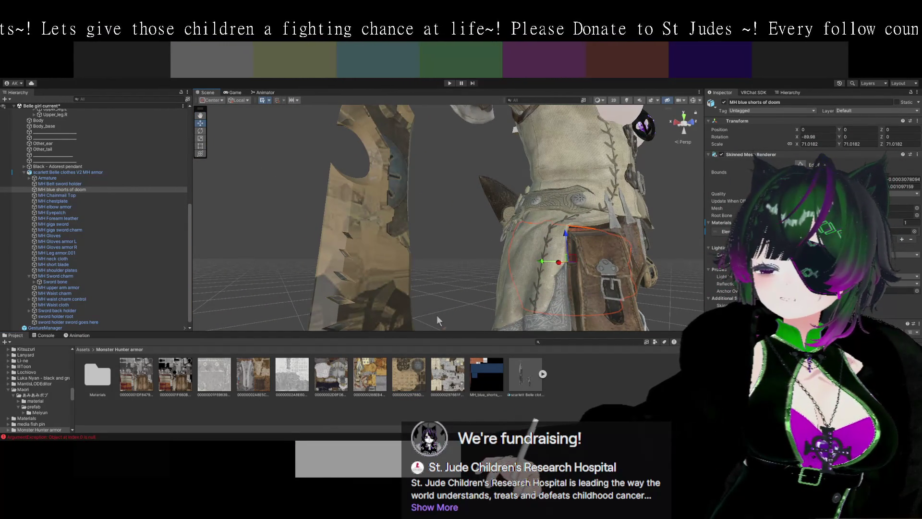
{"action": "mouse_move", "coordinate": [445, 276]}
{"action": "left_mouse_down"}
{"action": "mouse_move", "coordinate": [424, 243]}
{"action": "mouse_move", "coordinate": [445, 275]}
{"action": "left_mouse_up"}
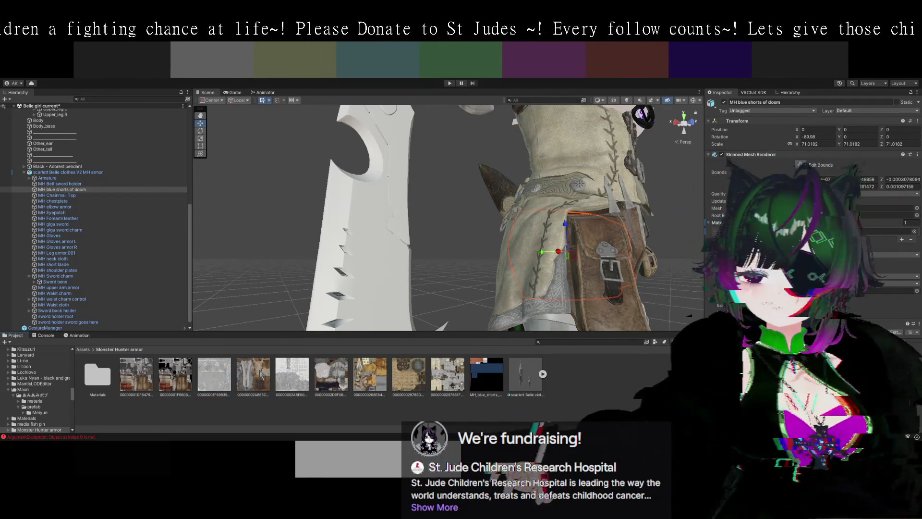
{"action": "mouse_move", "coordinate": [408, 253]}
{"action": "left_mouse_down"}
{"action": "mouse_move", "coordinate": [449, 206]}
{"action": "mouse_move", "coordinate": [471, 273]}
{"action": "mouse_move", "coordinate": [434, 208]}
{"action": "left_mouse_up"}
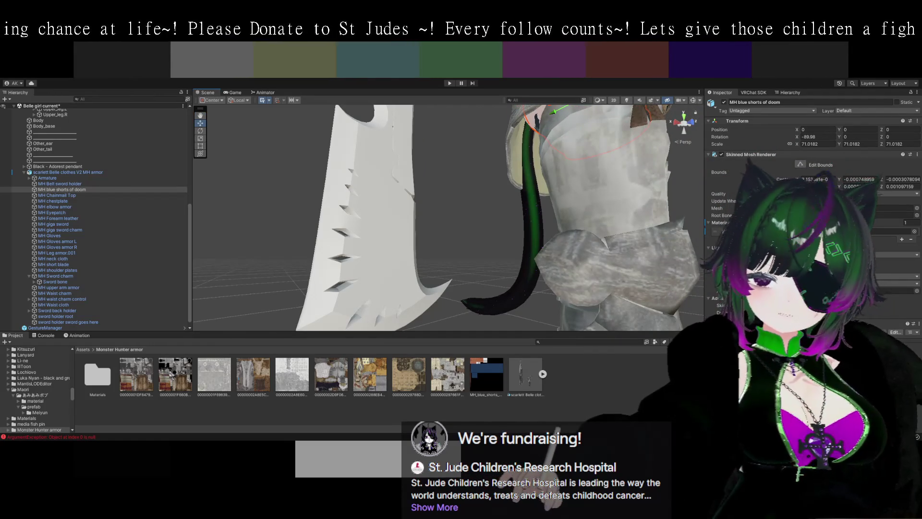
{"action": "mouse_move", "coordinate": [483, 232]}
{"action": "left_mouse_down"}
{"action": "mouse_move", "coordinate": [462, 197]}
{"action": "mouse_move", "coordinate": [463, 233]}
{"action": "mouse_move", "coordinate": [477, 257]}
{"action": "mouse_move", "coordinate": [456, 270]}
{"action": "left_mouse_up"}
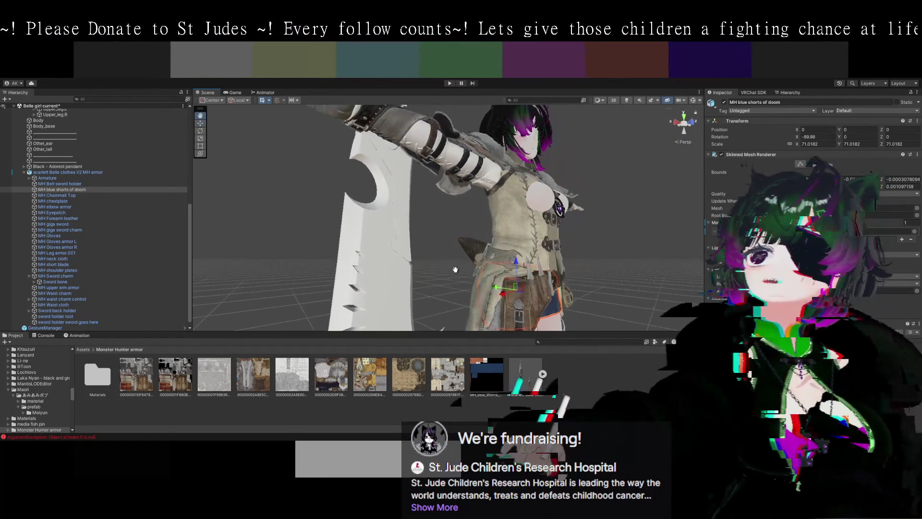
{"action": "scroll", "coordinate": [460, 272], "scroll_direction": "up", "scroll_amount": 5}
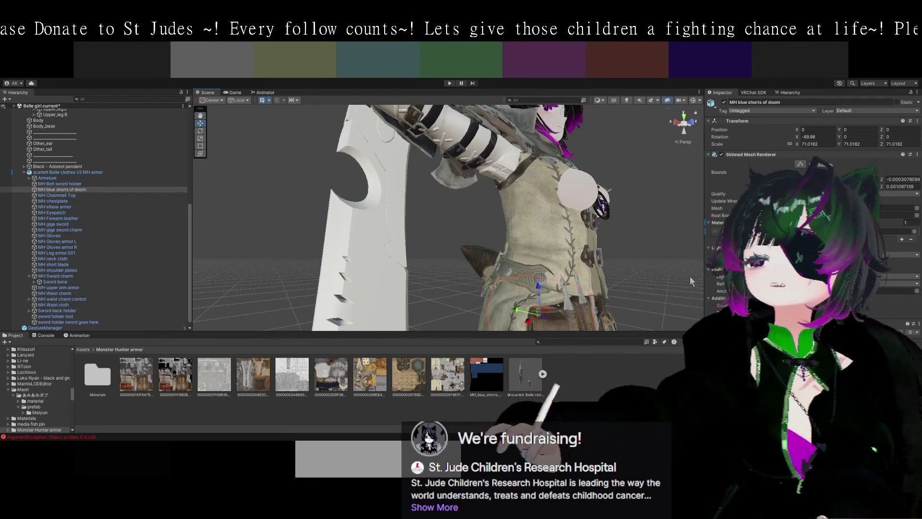
{"action": "mouse_move", "coordinate": [689, 276]}
{"action": "left_mouse_down"}
{"action": "mouse_move", "coordinate": [592, 259]}
{"action": "mouse_move", "coordinate": [631, 293]}
{"action": "mouse_move", "coordinate": [558, 294]}
{"action": "mouse_move", "coordinate": [644, 297]}
{"action": "mouse_move", "coordinate": [532, 270]}
{"action": "mouse_move", "coordinate": [533, 280]}
{"action": "left_mouse_up"}
{"action": "scroll", "coordinate": [672, 299], "scroll_direction": "up", "scroll_amount": 3}
{"action": "scroll", "coordinate": [537, 279], "scroll_direction": "up", "scroll_amount": 2}
{"action": "scroll", "coordinate": [539, 284], "scroll_direction": "up", "scroll_amount": 2}
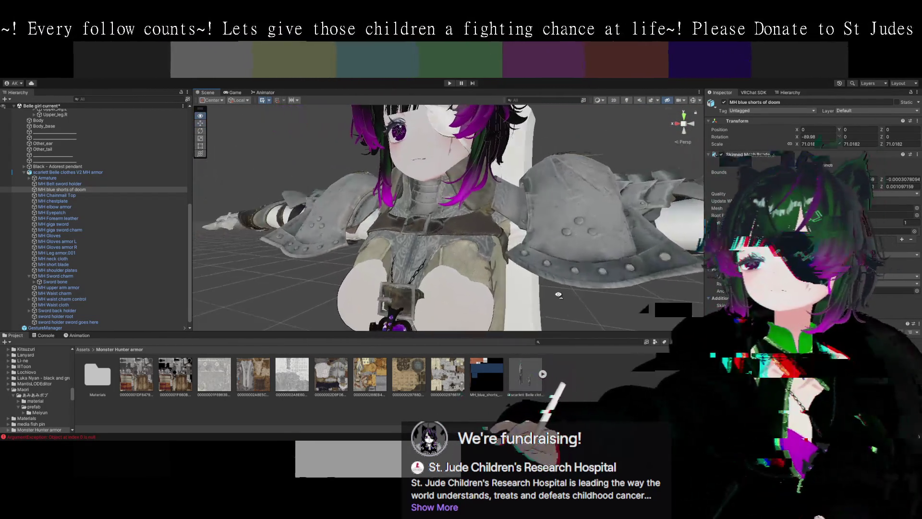
{"action": "mouse_move", "coordinate": [558, 295]}
{"action": "left_mouse_down"}
{"action": "mouse_move", "coordinate": [469, 241]}
{"action": "mouse_move", "coordinate": [522, 281]}
{"action": "mouse_move", "coordinate": [548, 284]}
{"action": "mouse_move", "coordinate": [507, 284]}
{"action": "mouse_move", "coordinate": [538, 294]}
{"action": "mouse_move", "coordinate": [517, 270]}
{"action": "mouse_move", "coordinate": [477, 287]}
{"action": "mouse_move", "coordinate": [442, 274]}
{"action": "mouse_move", "coordinate": [551, 242]}
{"action": "mouse_move", "coordinate": [629, 276]}
{"action": "left_mouse_up"}
Frame the 'sword holder sword goes here' object and orbit around the character
{"action": "left_click", "coordinate": [459, 191]}
{"action": "mouse_move", "coordinate": [551, 240]}
{"action": "left_mouse_down"}
{"action": "mouse_move", "coordinate": [600, 246]}
{"action": "mouse_move", "coordinate": [378, 272]}
{"action": "left_mouse_up"}
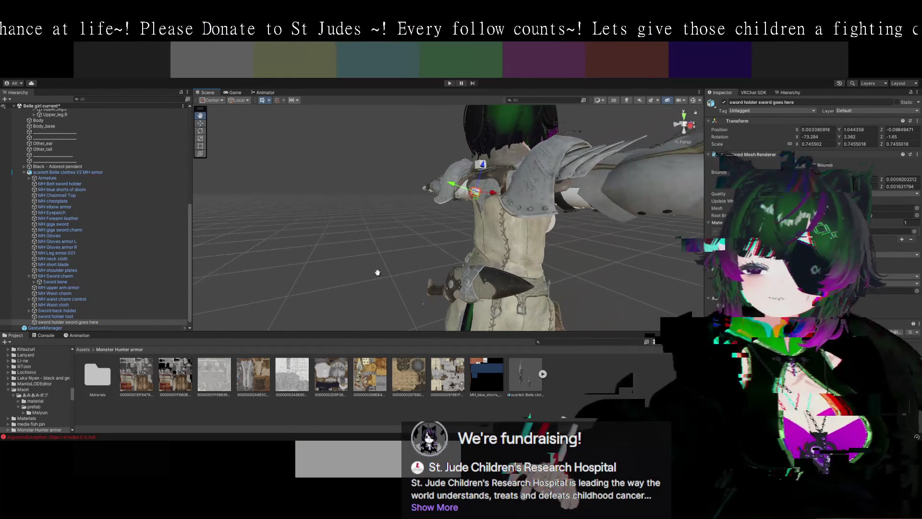
{"action": "left_click", "coordinate": [68, 326]}
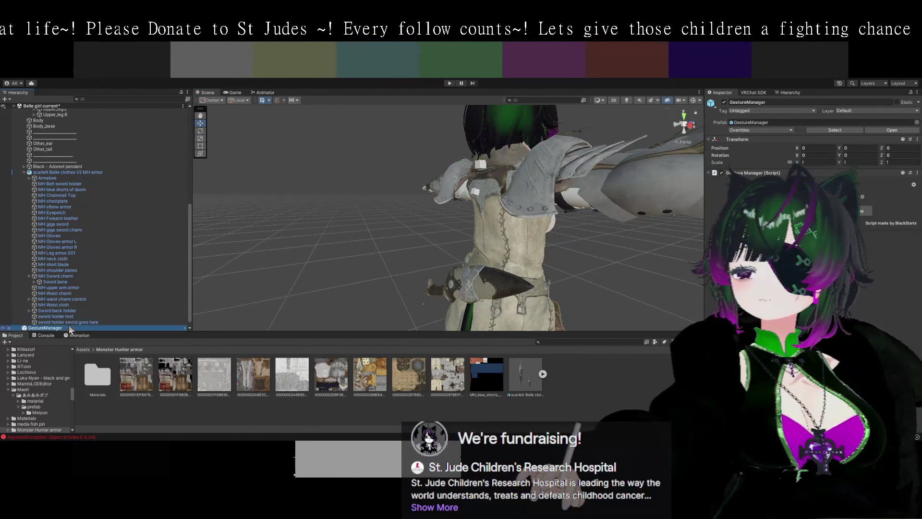
{"action": "double_click", "coordinate": [78, 322]}
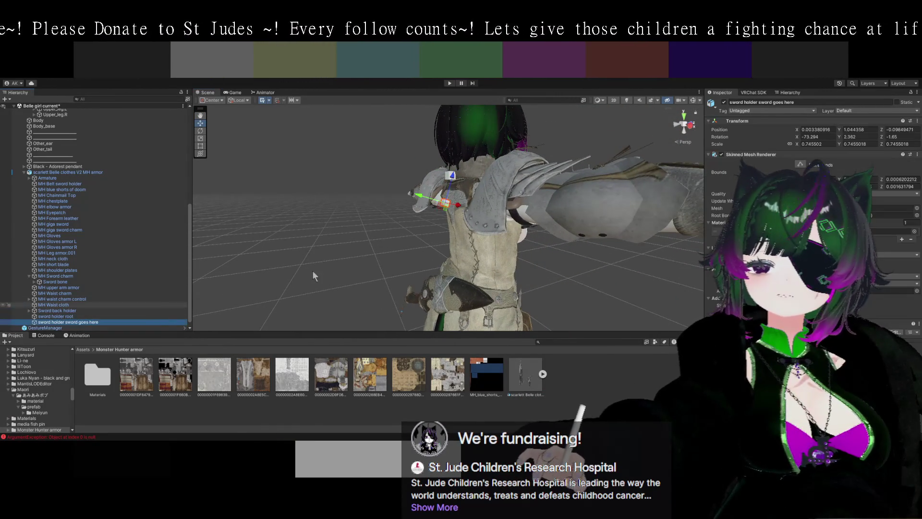
{"action": "mouse_move", "coordinate": [354, 294]}
{"action": "left_mouse_down"}
{"action": "mouse_move", "coordinate": [327, 278]}
{"action": "mouse_move", "coordinate": [368, 258]}
{"action": "mouse_move", "coordinate": [438, 305]}
{"action": "mouse_move", "coordinate": [440, 266]}
{"action": "mouse_move", "coordinate": [426, 229]}
{"action": "mouse_move", "coordinate": [438, 266]}
{"action": "mouse_move", "coordinate": [360, 270]}
{"action": "left_mouse_up"}
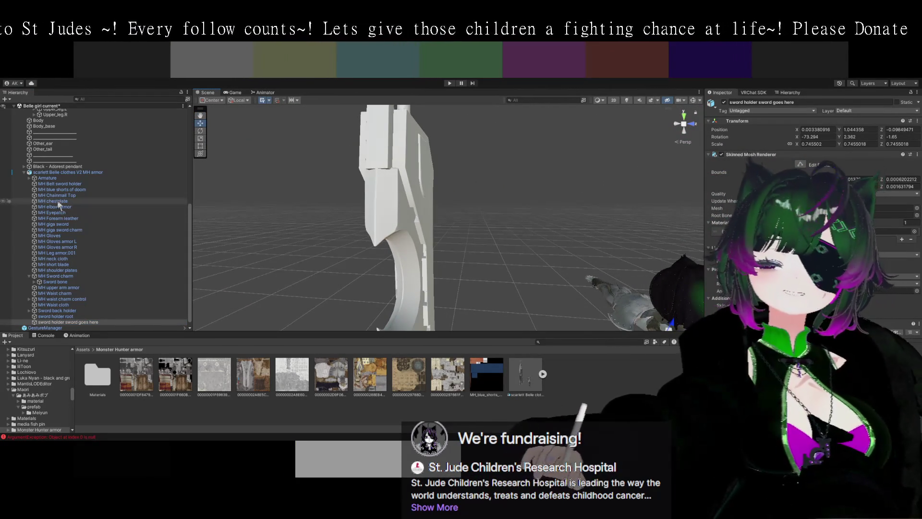
{"action": "left_click", "coordinate": [417, 216]}
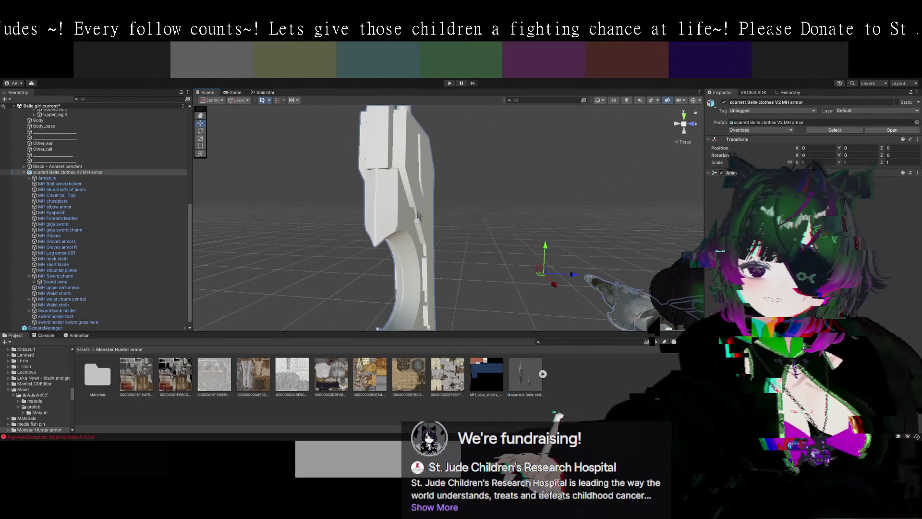
Browse the MH Sword charm, MH short blade and MH giga sword pieces in the Hierarchy
{"action": "scroll", "coordinate": [126, 221], "scroll_direction": "down", "scroll_amount": 1}
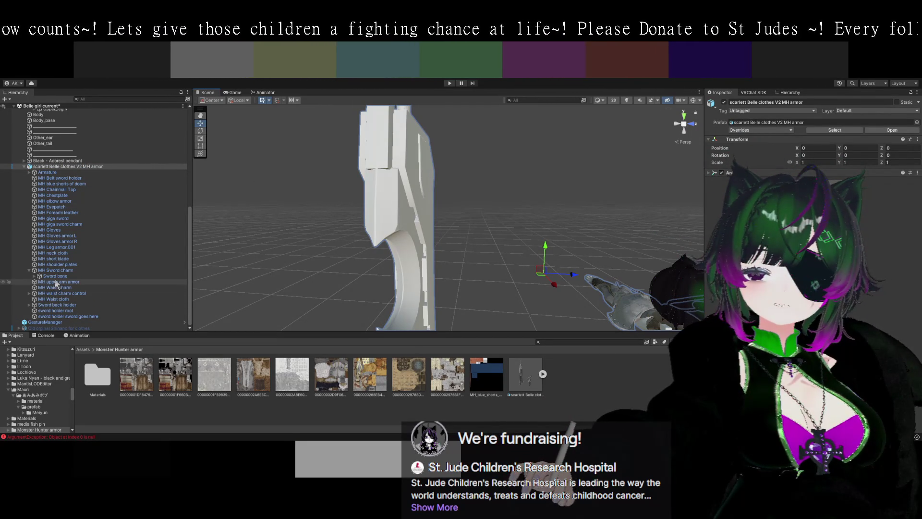
{"action": "left_click", "coordinate": [33, 272]}
{"action": "left_click", "coordinate": [30, 271]}
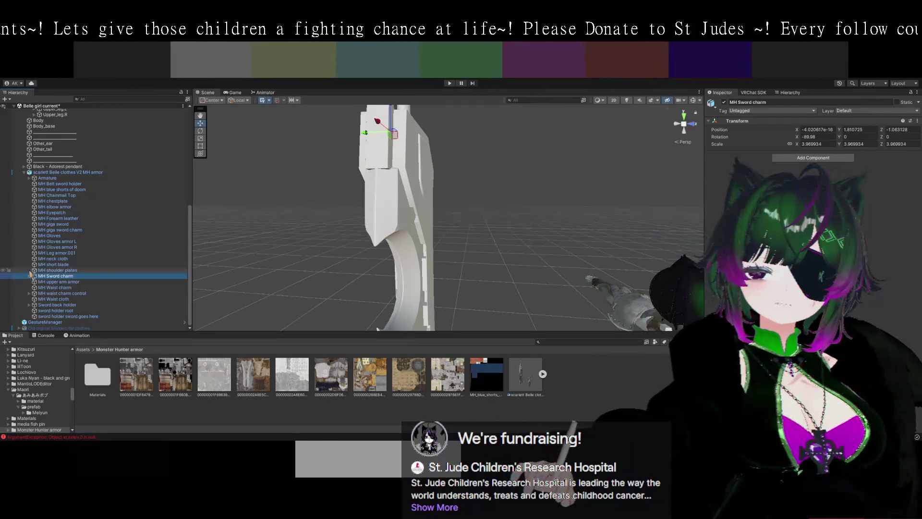
{"action": "left_click", "coordinate": [53, 264]}
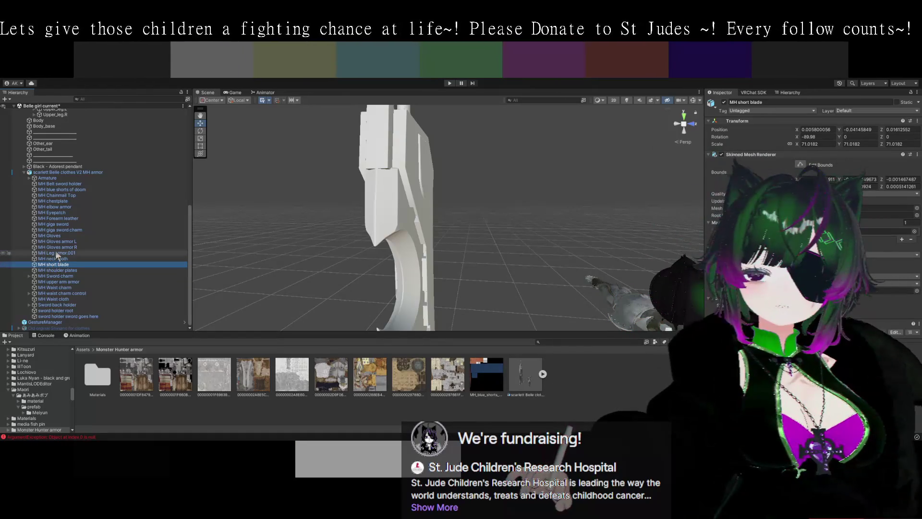
{"action": "left_click", "coordinate": [55, 225]}
{"action": "left_click", "coordinate": [55, 229]}
{"action": "left_click", "coordinate": [51, 225]}
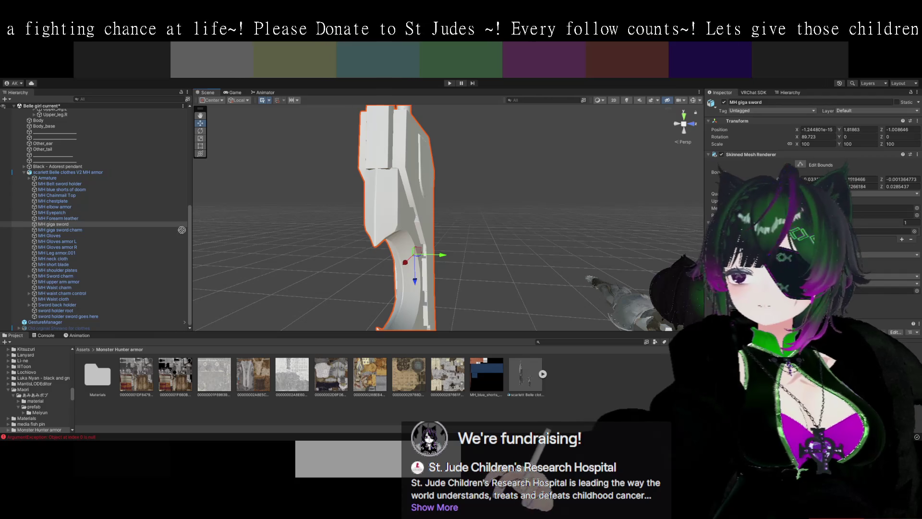
{"action": "left_click", "coordinate": [54, 224]}
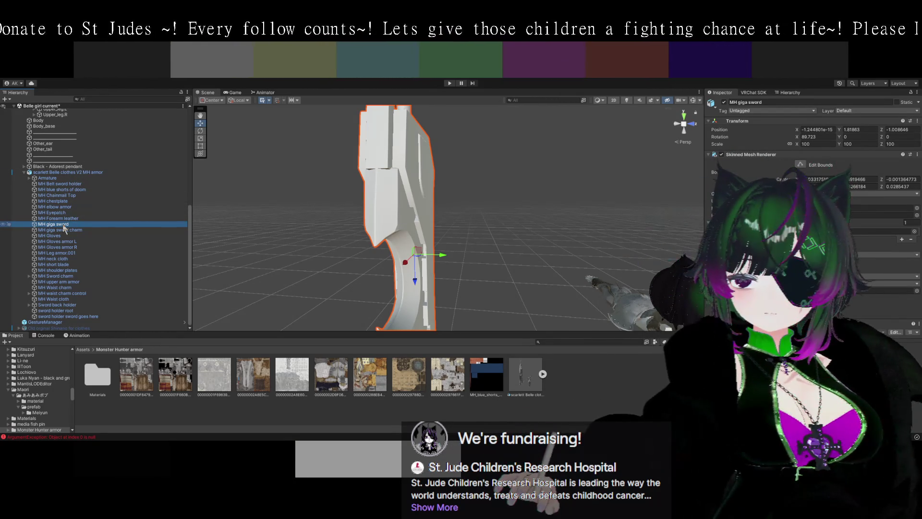
Zoom onto the selected MH giga sword, then fold the parent MH armor object
{"action": "left_click", "coordinate": [42, 172]}
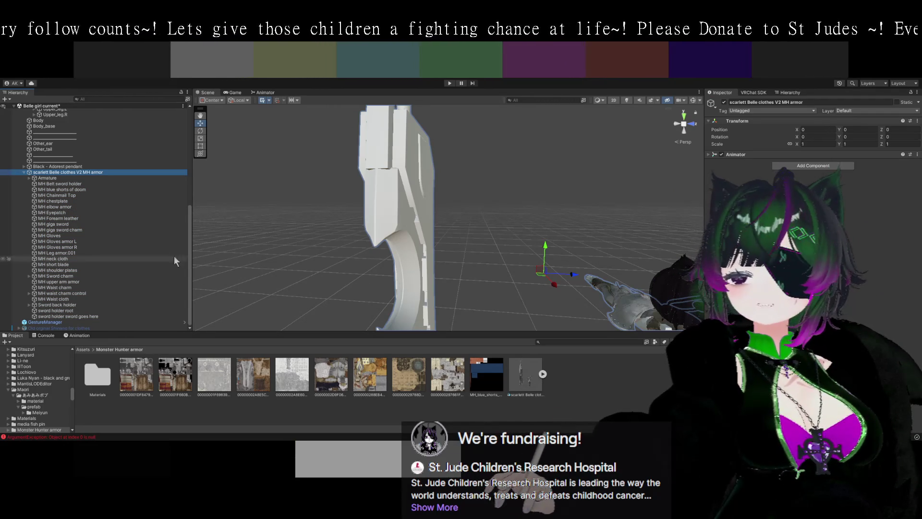
{"action": "left_click", "coordinate": [60, 224]}
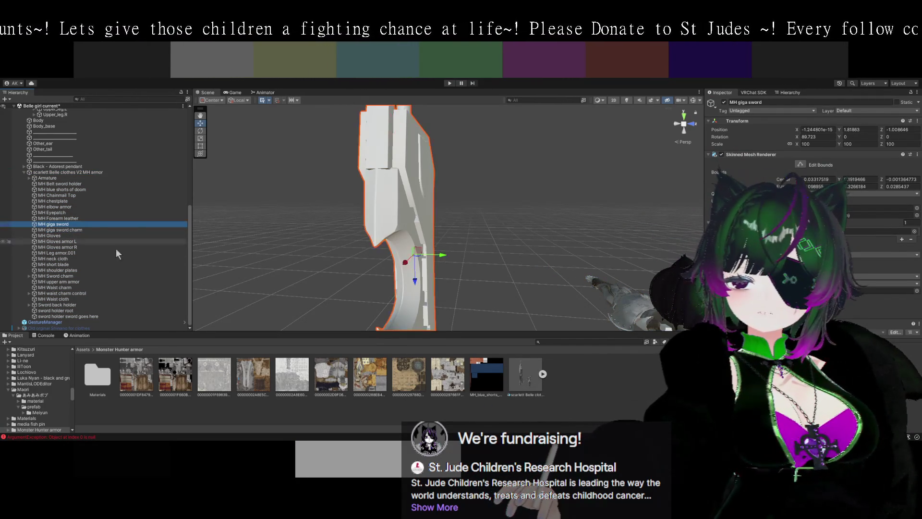
{"action": "scroll", "coordinate": [215, 215], "scroll_direction": "up", "scroll_amount": 3}
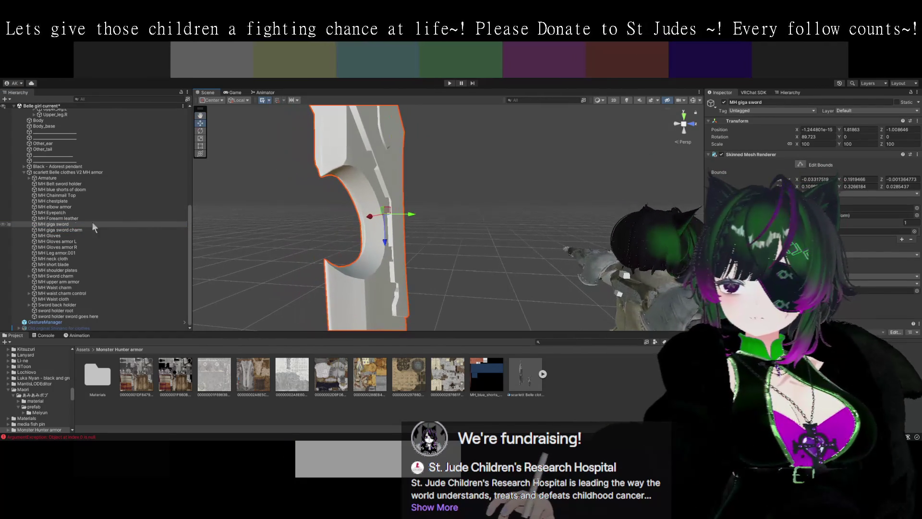
{"action": "mouse_move", "coordinate": [103, 231]}
{"action": "left_mouse_down"}
{"action": "mouse_move", "coordinate": [620, 292]}
{"action": "mouse_move", "coordinate": [96, 228]}
{"action": "mouse_move", "coordinate": [91, 173]}
{"action": "mouse_move", "coordinate": [66, 232]}
{"action": "left_mouse_up"}
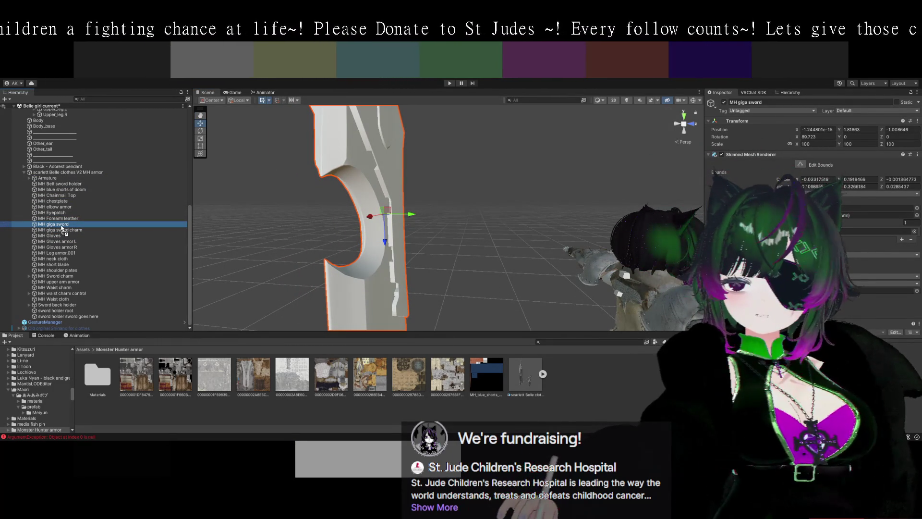
{"action": "left_click", "coordinate": [26, 173]}
{"action": "key", "text": "Left"}
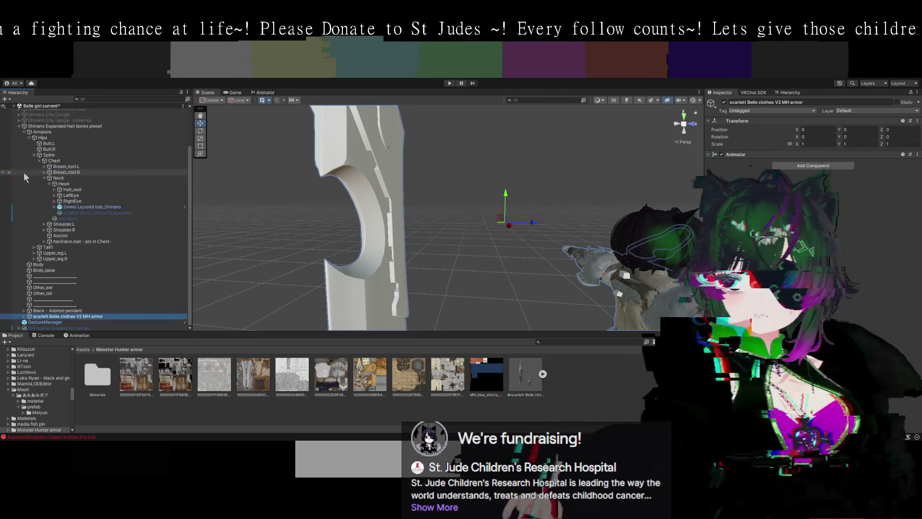
Expand the MH armor's Armature through Hips and Spine down to Chest
{"action": "left_click", "coordinate": [24, 317]}
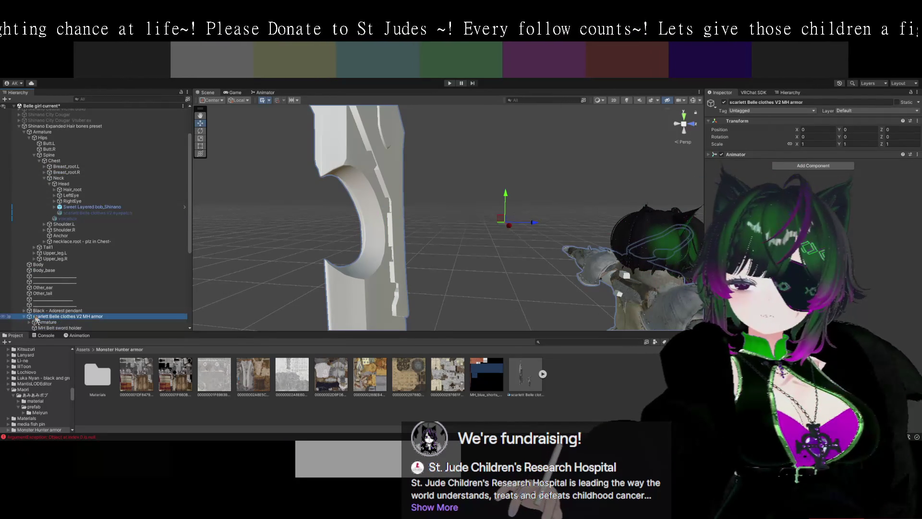
{"action": "left_click", "coordinate": [30, 322]}
{"action": "scroll", "coordinate": [38, 288], "scroll_direction": "down", "scroll_amount": 8}
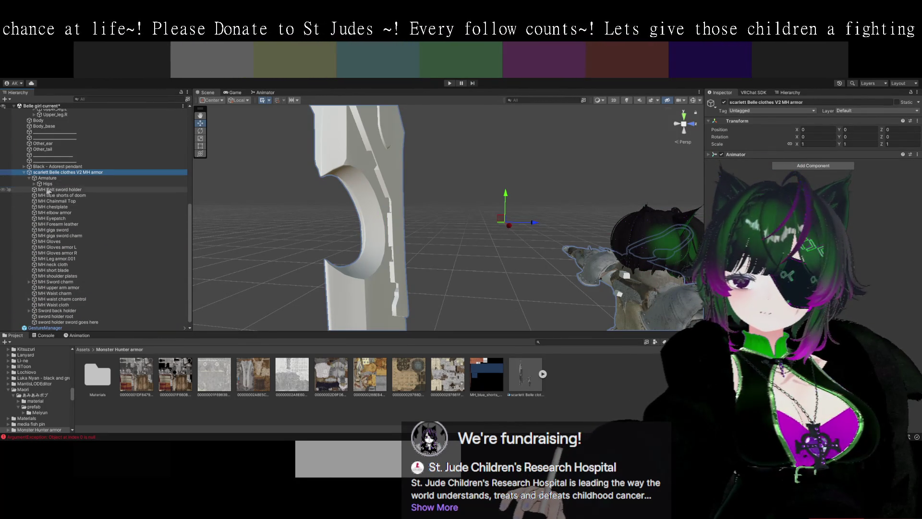
{"action": "left_click", "coordinate": [47, 183]}
{"action": "left_click", "coordinate": [34, 184]}
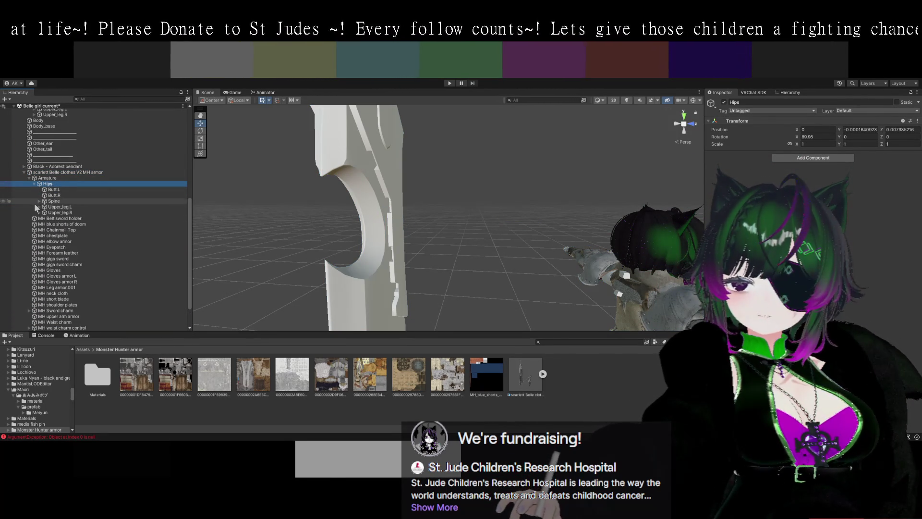
{"action": "left_click", "coordinate": [37, 201]}
{"action": "key", "text": "Right"}
{"action": "left_click", "coordinate": [44, 207]}
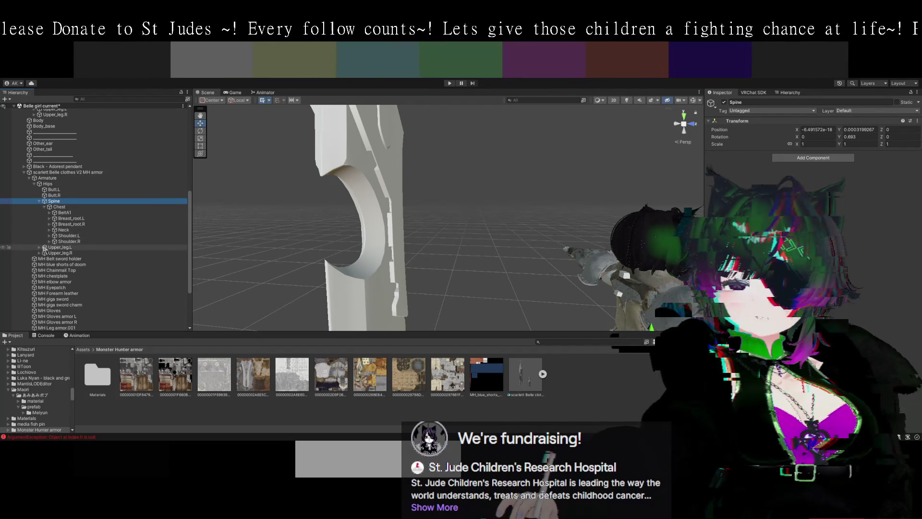
Inspect the Neck and Breast_root bones under Chest, collapsing them afterwards
{"action": "left_click", "coordinate": [49, 230]}
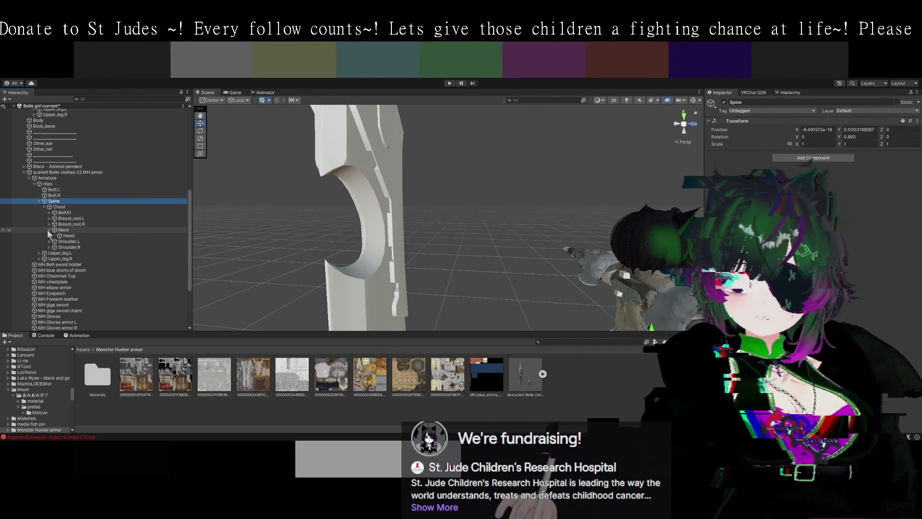
{"action": "left_click", "coordinate": [48, 231]}
{"action": "left_click", "coordinate": [47, 223]}
{"action": "left_click", "coordinate": [50, 218]}
{"action": "left_click", "coordinate": [49, 219]}
{"action": "left_click", "coordinate": [49, 219]}
{"action": "left_click", "coordinate": [50, 219]}
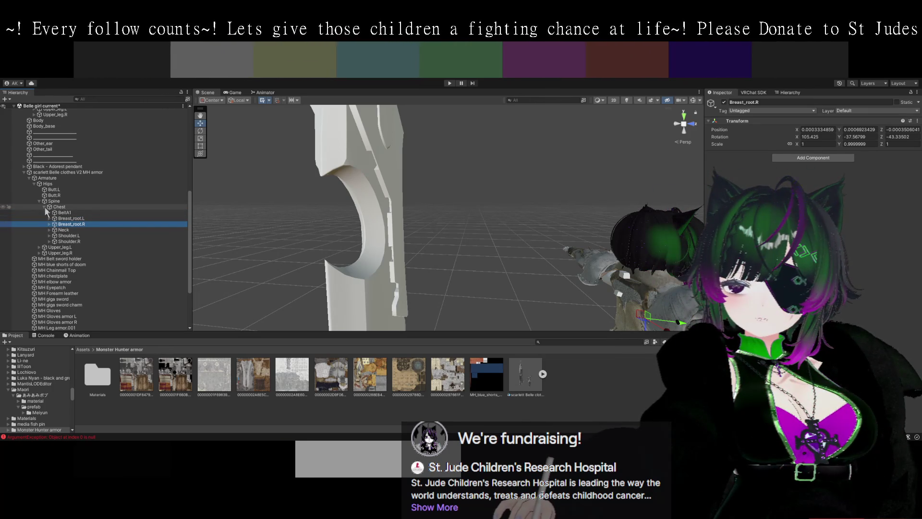
Collapse Spine and drag MH giga sword under 'sword holder sword goes here'
{"action": "scroll", "coordinate": [106, 230], "scroll_direction": "down", "scroll_amount": 5}
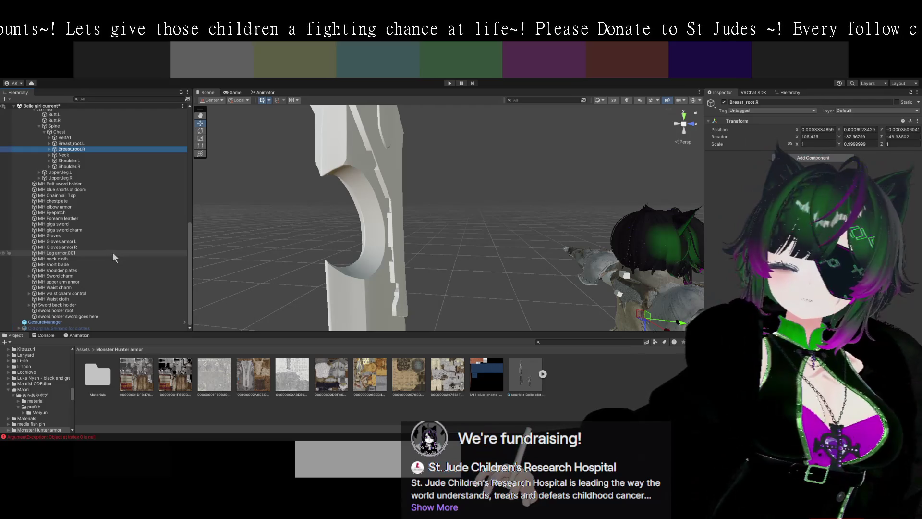
{"action": "scroll", "coordinate": [112, 252], "scroll_direction": "up", "scroll_amount": 1}
{"action": "scroll", "coordinate": [113, 251], "scroll_direction": "up", "scroll_amount": 1}
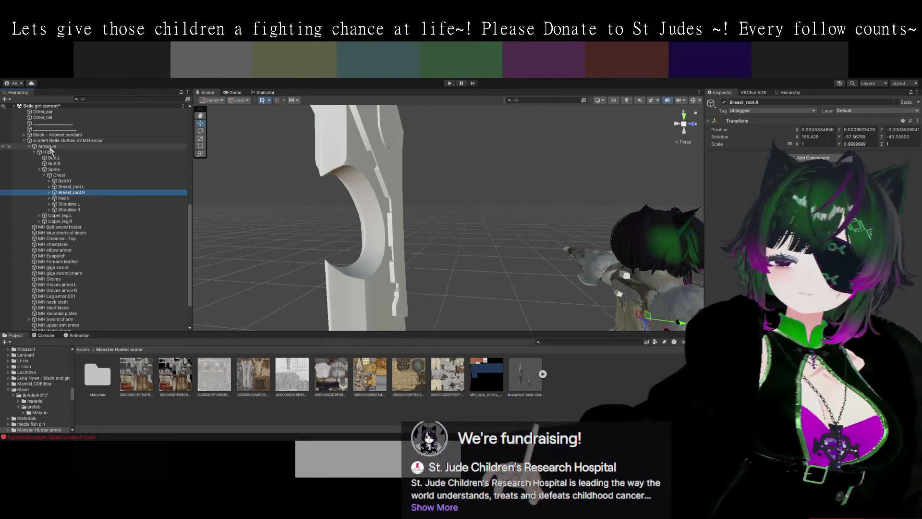
{"action": "left_click", "coordinate": [39, 169]}
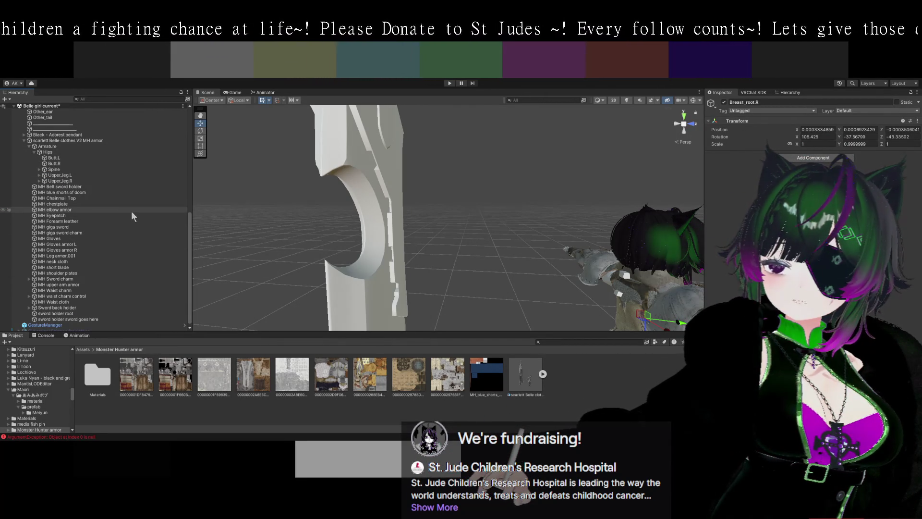
{"action": "mouse_move", "coordinate": [64, 227]}
{"action": "left_mouse_down"}
{"action": "mouse_move", "coordinate": [77, 322]}
{"action": "mouse_move", "coordinate": [169, 318]}
{"action": "left_mouse_up"}
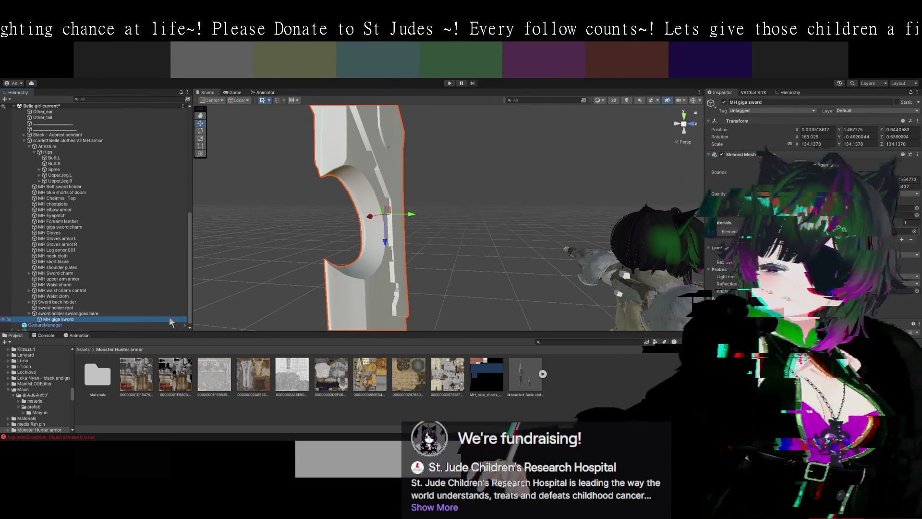
Move the MH giga sword sideways into place with the Move gizmo
{"action": "left_click_drag", "start_coordinate": [351, 288], "coordinate": [270, 231]}
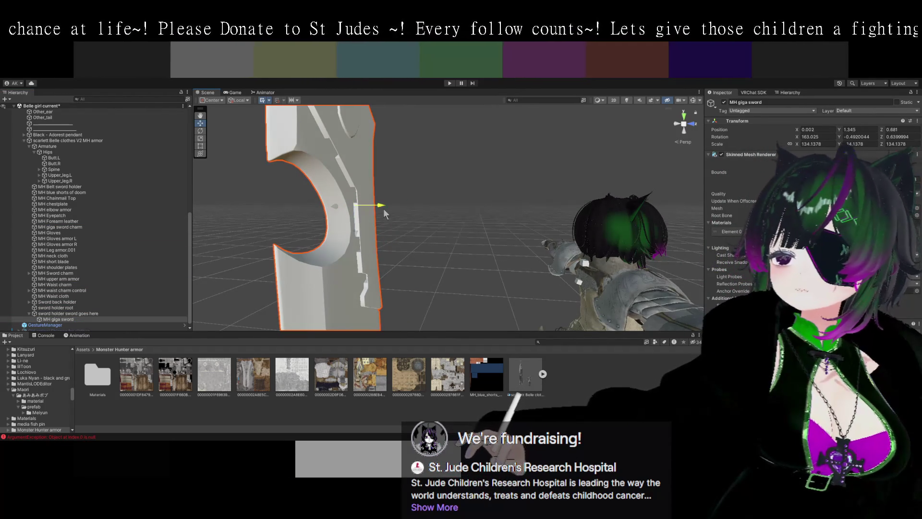
{"action": "mouse_move", "coordinate": [380, 212]}
{"action": "left_mouse_down"}
{"action": "mouse_move", "coordinate": [428, 235]}
{"action": "mouse_move", "coordinate": [376, 235]}
{"action": "left_mouse_up"}
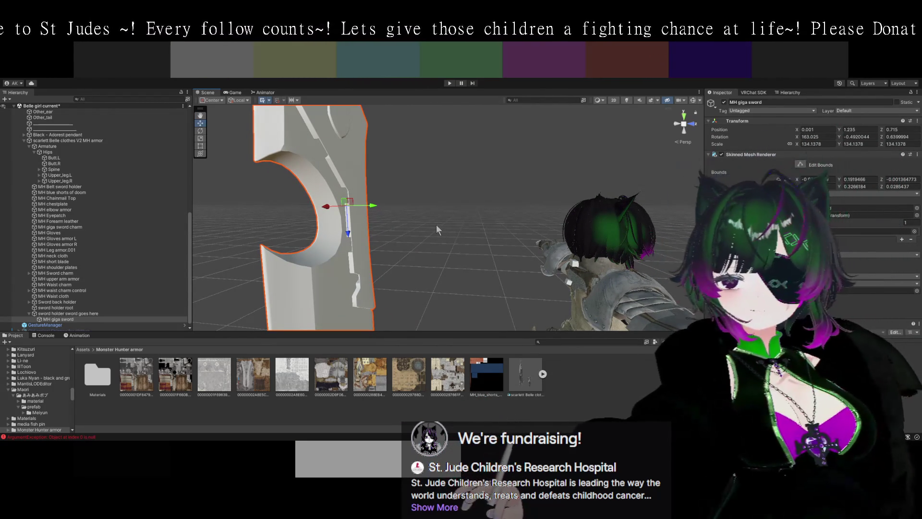
{"action": "scroll", "coordinate": [108, 208], "scroll_direction": "up", "scroll_amount": 5}
{"action": "scroll", "coordinate": [102, 207], "scroll_direction": "down", "scroll_amount": 2}
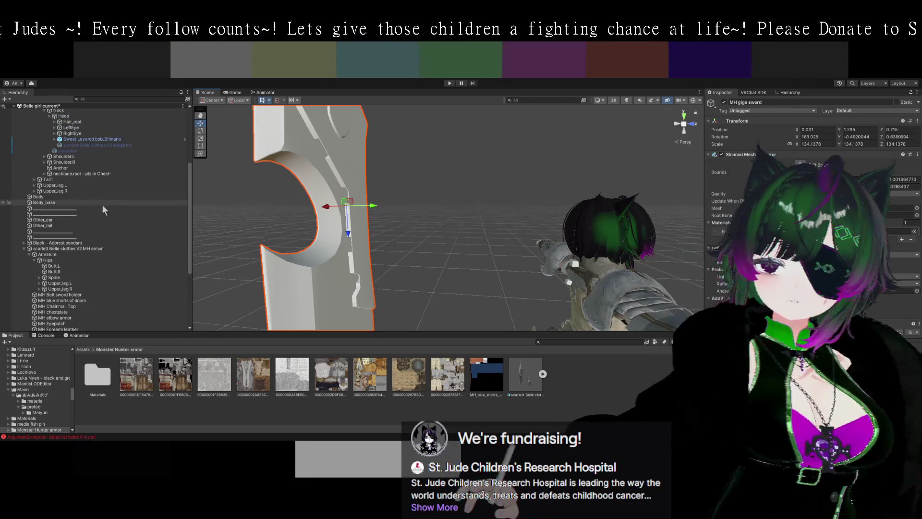
{"action": "scroll", "coordinate": [111, 220], "scroll_direction": "up", "scroll_amount": 4}
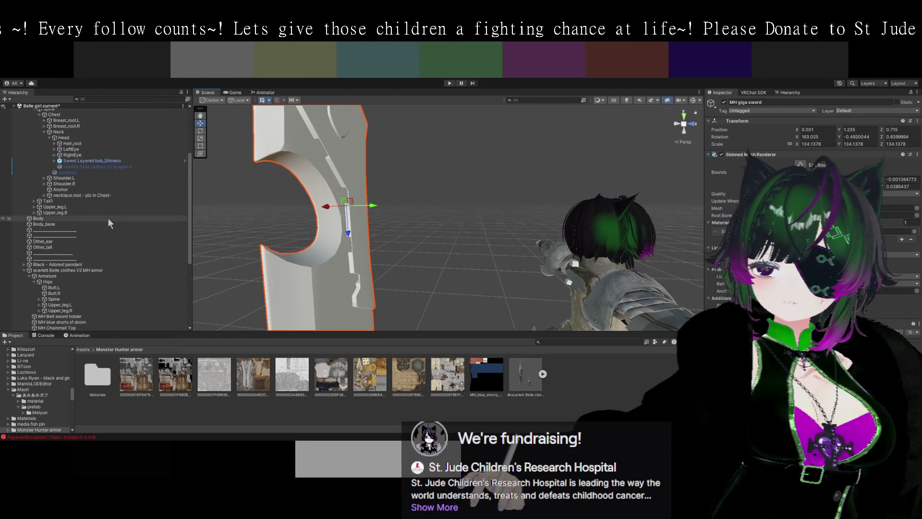
{"action": "scroll", "coordinate": [108, 220], "scroll_direction": "down", "scroll_amount": 3}
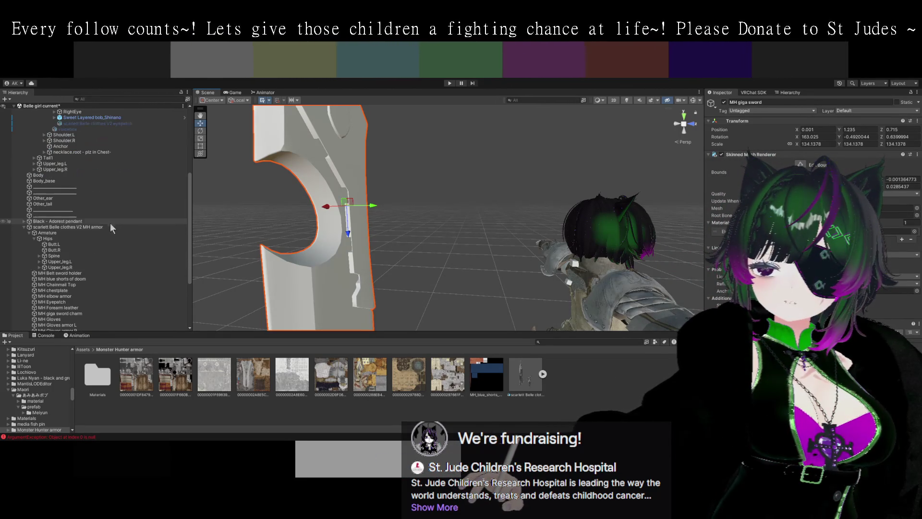
Expand the Spine and upper leg bones, select Upper_leg.L, then collapse the bone hierarchy
{"action": "left_click", "coordinate": [39, 255]}
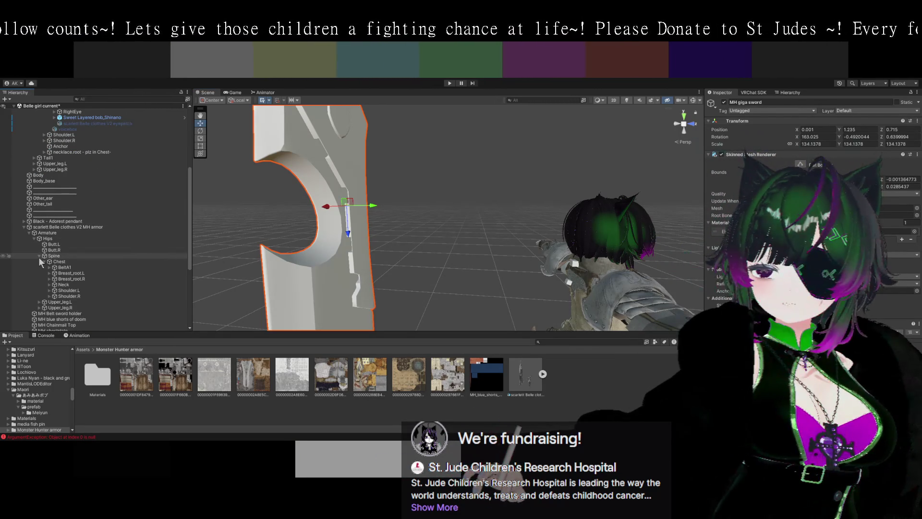
{"action": "left_click", "coordinate": [39, 255]}
{"action": "left_click", "coordinate": [39, 261]}
{"action": "left_click", "coordinate": [39, 273]}
{"action": "left_click", "coordinate": [45, 261]}
{"action": "left_click", "coordinate": [39, 261]}
{"action": "left_click", "coordinate": [39, 267]}
{"action": "left_click", "coordinate": [39, 256]}
{"action": "left_click", "coordinate": [39, 255]}
{"action": "left_click", "coordinate": [34, 238]}
{"action": "left_click", "coordinate": [29, 233]}
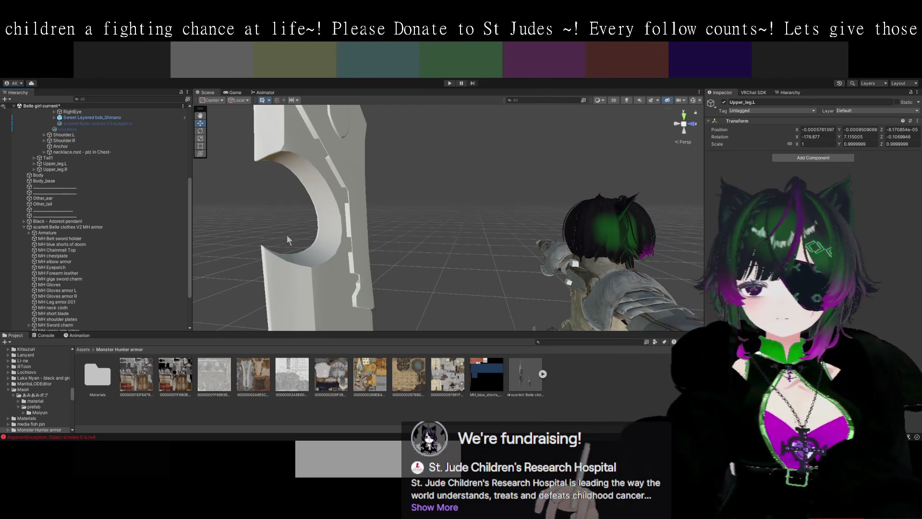
Delete the MH giga sword from the armor hierarchy
{"action": "scroll", "coordinate": [93, 245], "scroll_direction": "down", "scroll_amount": 3}
{"action": "left_click", "coordinate": [62, 316]}
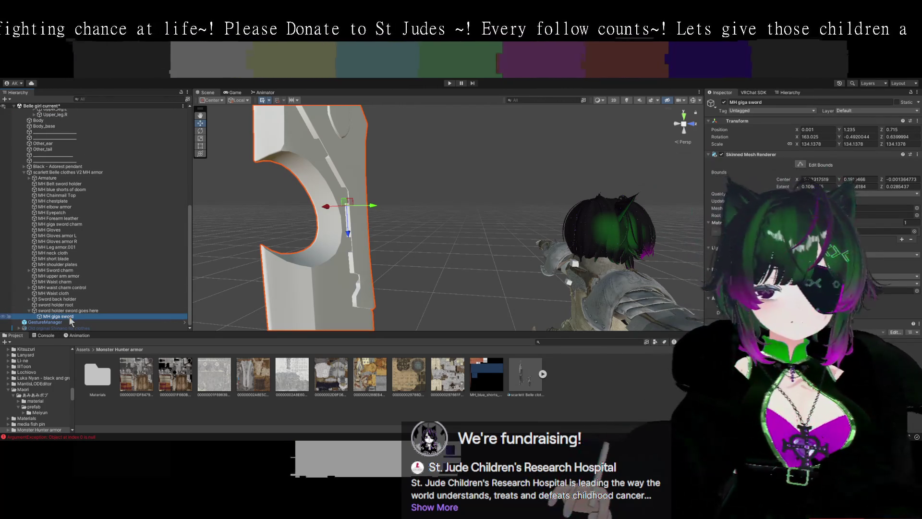
{"action": "left_click_drag", "start_coordinate": [69, 316], "coordinate": [67, 320]}
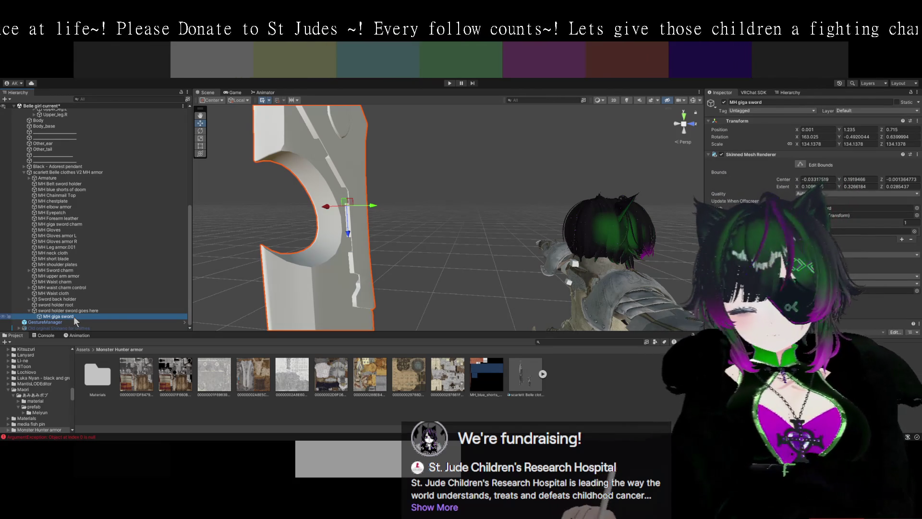
{"action": "key", "text": "Delete"}
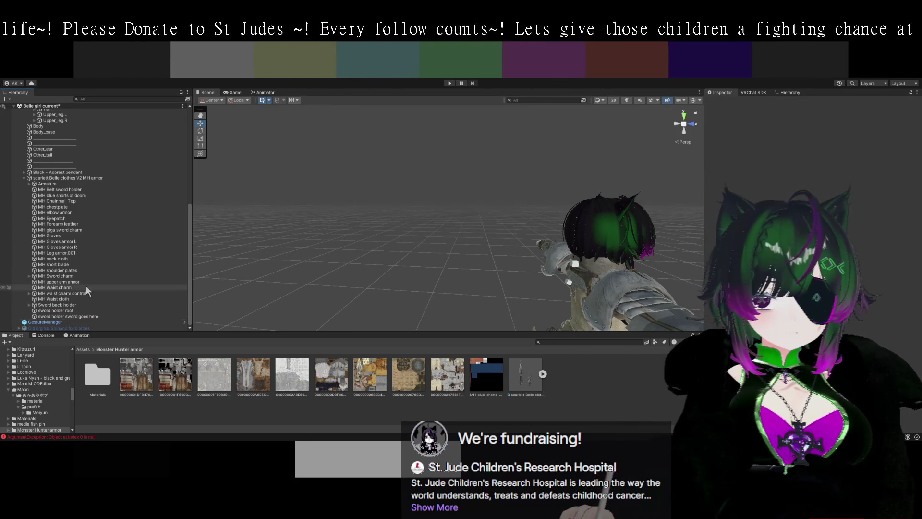
Lower a Body_base blendshape from 100 to 63.1
{"action": "mouse_move", "coordinate": [400, 301]}
{"action": "left_mouse_down"}
{"action": "mouse_move", "coordinate": [293, 234]}
{"action": "mouse_move", "coordinate": [387, 275]}
{"action": "mouse_move", "coordinate": [397, 261]}
{"action": "mouse_move", "coordinate": [320, 247]}
{"action": "mouse_move", "coordinate": [445, 258]}
{"action": "mouse_move", "coordinate": [440, 250]}
{"action": "left_mouse_up"}
{"action": "scroll", "coordinate": [474, 239], "scroll_direction": "up", "scroll_amount": 5}
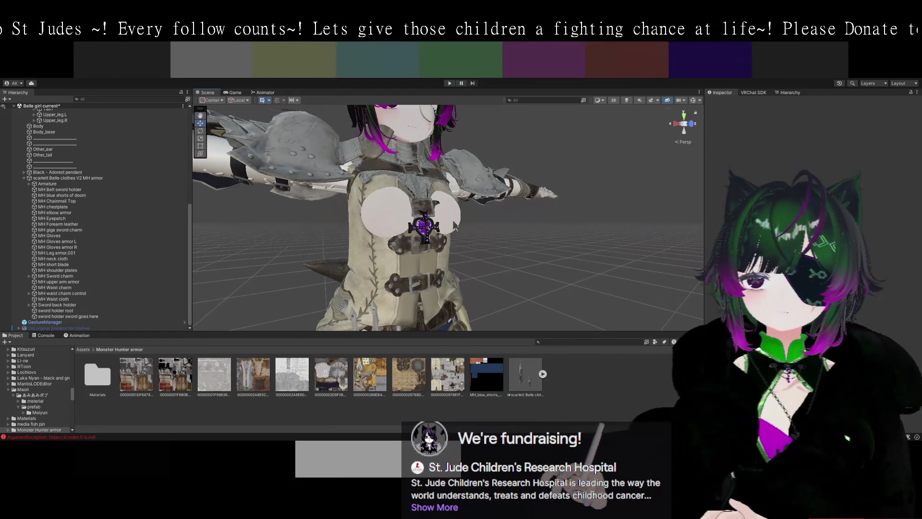
{"action": "left_click", "coordinate": [456, 226]}
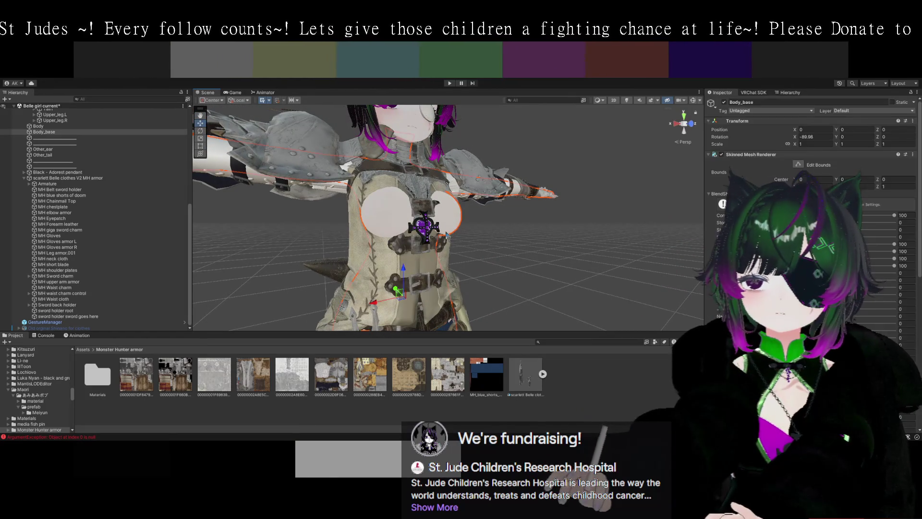
{"action": "left_click_drag", "start_coordinate": [630, 282], "coordinate": [546, 267]}
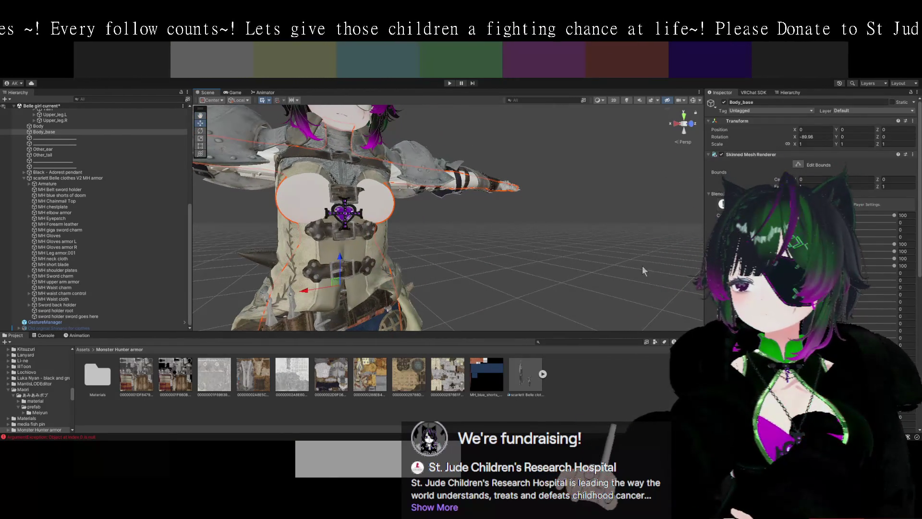
{"action": "left_click_drag", "start_coordinate": [894, 266], "coordinate": [851, 266]}
{"action": "mouse_move", "coordinate": [568, 253]}
{"action": "left_mouse_down"}
{"action": "mouse_move", "coordinate": [589, 281]}
{"action": "mouse_move", "coordinate": [630, 289]}
{"action": "mouse_move", "coordinate": [682, 284]}
{"action": "mouse_move", "coordinate": [536, 267]}
{"action": "left_mouse_up"}
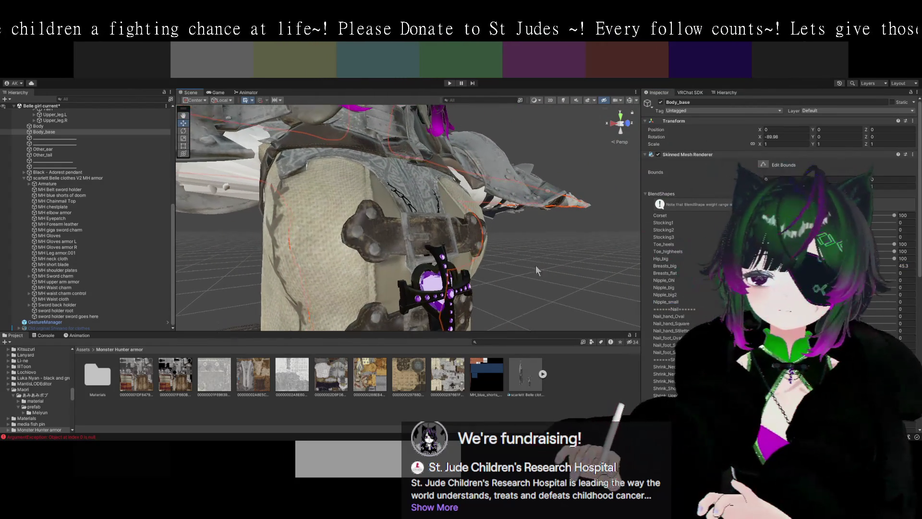
Raise the Venti pendant's 'wear on' blendshape, then deselect and pan to the face
{"action": "left_click", "coordinate": [446, 279]}
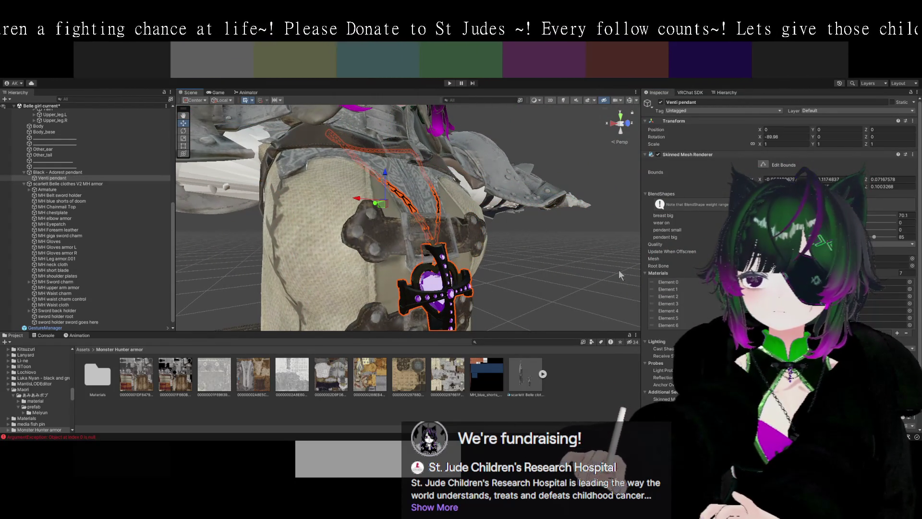
{"action": "mouse_move", "coordinate": [735, 222]}
{"action": "left_mouse_down"}
{"action": "mouse_move", "coordinate": [819, 223]}
{"action": "mouse_move", "coordinate": [890, 243]}
{"action": "left_mouse_up"}
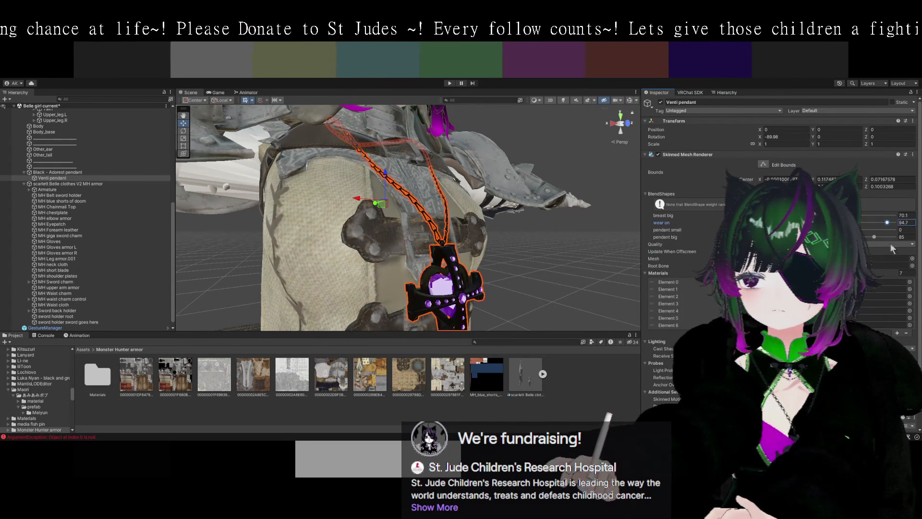
{"action": "left_click", "coordinate": [570, 236]}
{"action": "mouse_move", "coordinate": [570, 236]}
{"action": "left_mouse_down"}
{"action": "mouse_move", "coordinate": [517, 275]}
{"action": "mouse_move", "coordinate": [561, 275]}
{"action": "mouse_move", "coordinate": [472, 277]}
{"action": "mouse_move", "coordinate": [523, 236]}
{"action": "mouse_move", "coordinate": [498, 263]}
{"action": "mouse_move", "coordinate": [542, 277]}
{"action": "mouse_move", "coordinate": [607, 267]}
{"action": "mouse_move", "coordinate": [578, 277]}
{"action": "mouse_move", "coordinate": [514, 239]}
{"action": "mouse_move", "coordinate": [478, 246]}
{"action": "mouse_move", "coordinate": [476, 277]}
{"action": "mouse_move", "coordinate": [446, 262]}
{"action": "left_mouse_up"}
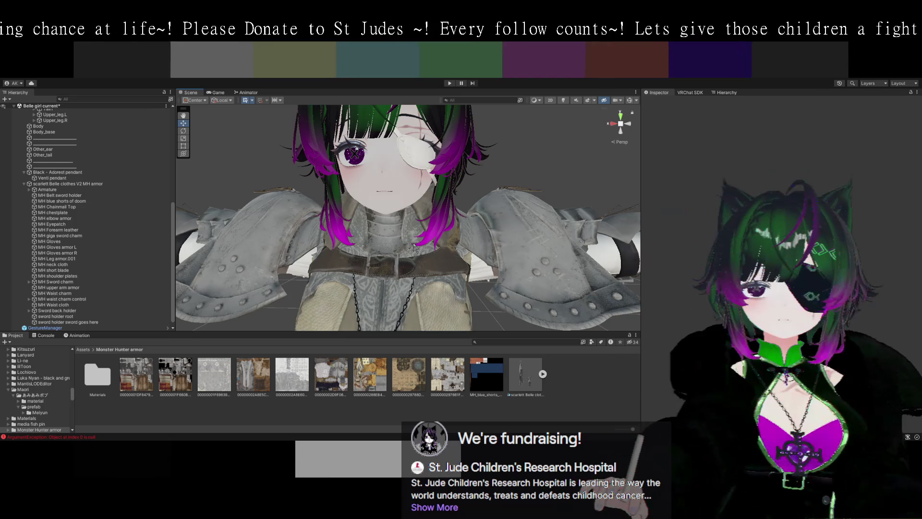
Delete the MH armor clothes object from the avatar
{"action": "mouse_move", "coordinate": [443, 311]}
{"action": "left_mouse_down"}
{"action": "mouse_move", "coordinate": [455, 243]}
{"action": "mouse_move", "coordinate": [469, 228]}
{"action": "mouse_move", "coordinate": [494, 263]}
{"action": "left_mouse_up"}
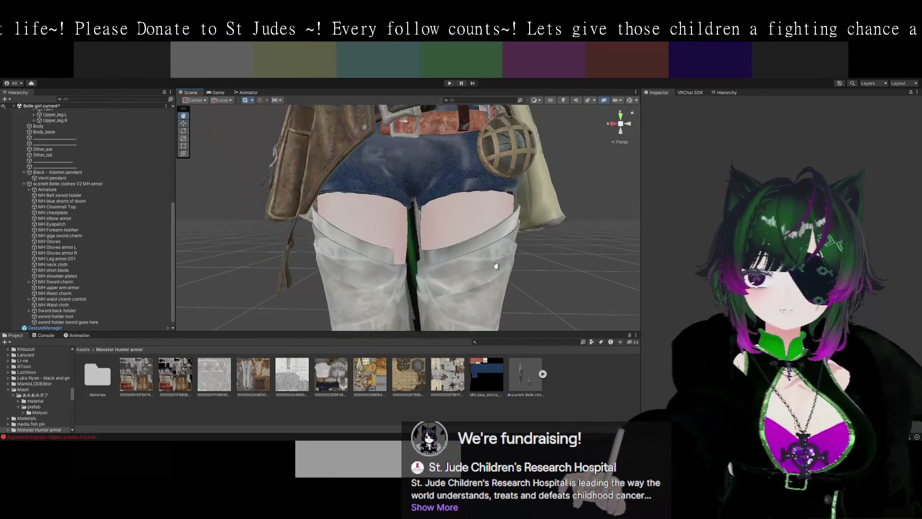
{"action": "scroll", "coordinate": [166, 249], "scroll_direction": "up", "scroll_amount": 5}
{"action": "left_click", "coordinate": [24, 248]}
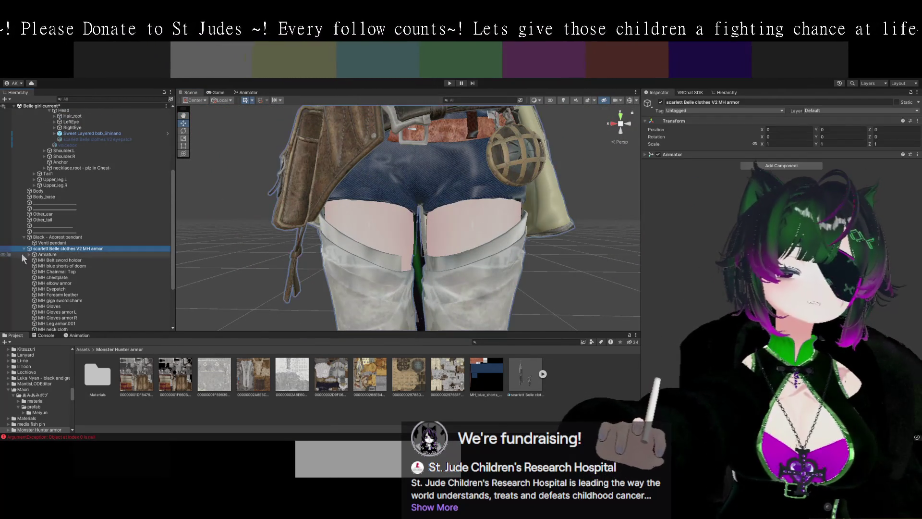
{"action": "left_click", "coordinate": [54, 247]}
{"action": "left_click", "coordinate": [53, 316]}
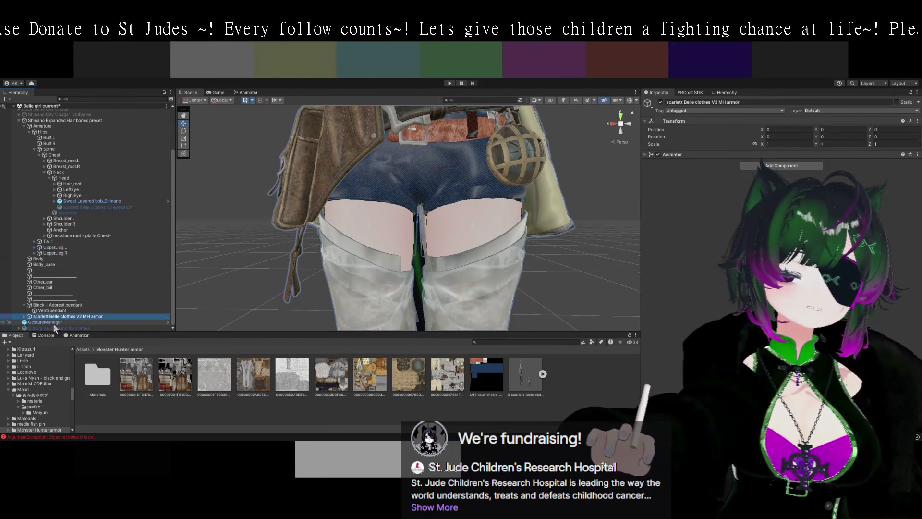
{"action": "key", "text": "Delete"}
Frame the avatar and open the armor FBX's import settings for avatar configuration
{"action": "left_click", "coordinate": [81, 326]}
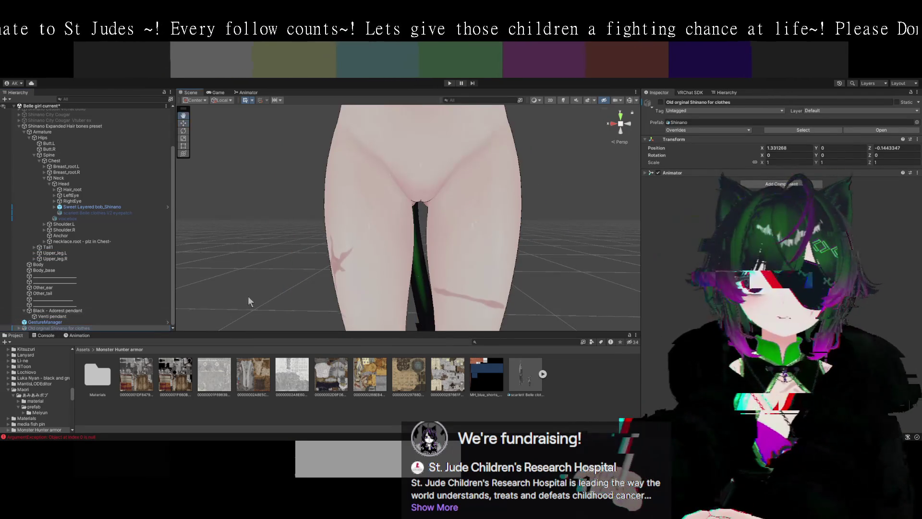
{"action": "key", "text": "f"}
{"action": "scroll", "coordinate": [257, 235], "scroll_direction": "down", "scroll_amount": 6}
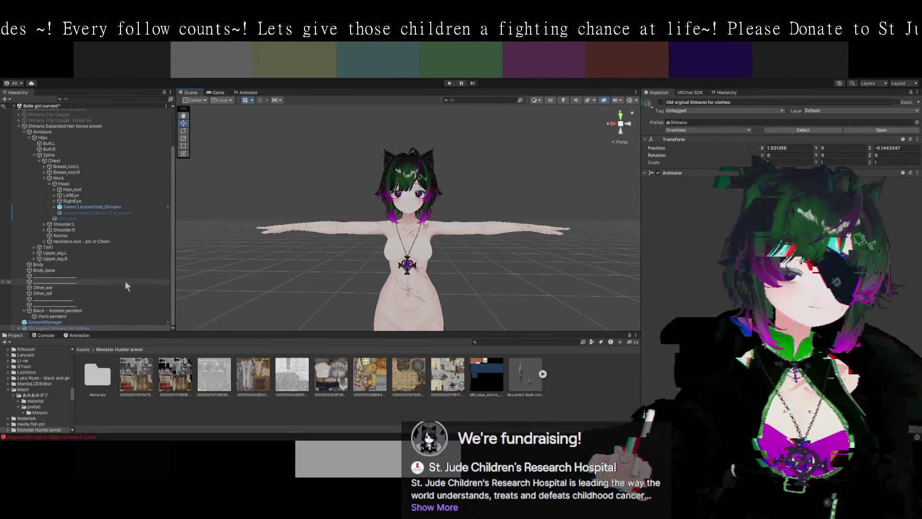
{"action": "left_click", "coordinate": [56, 329]}
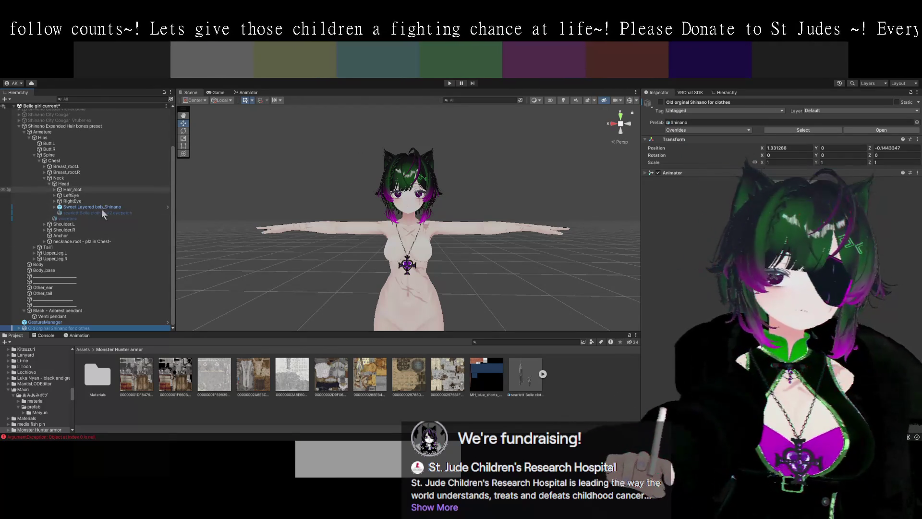
{"action": "left_click", "coordinate": [523, 379]}
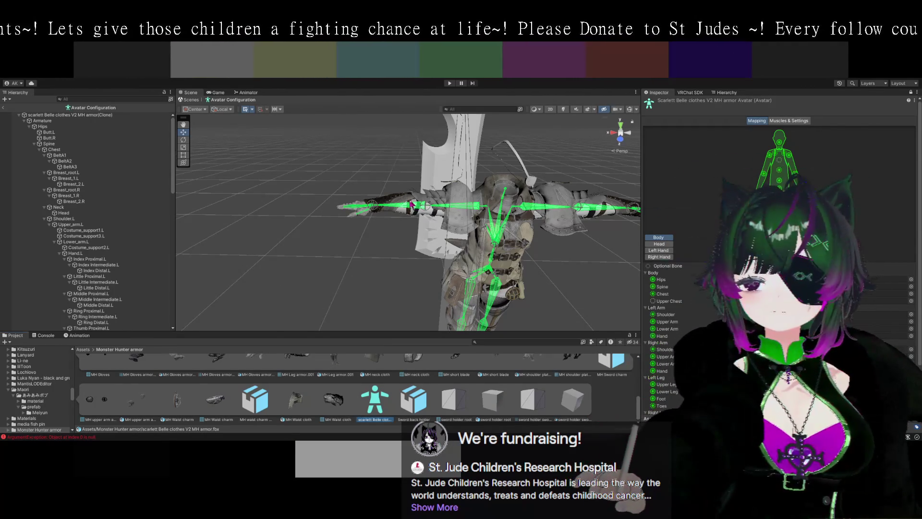
Exit Avatar Configuration and drag the MH armor FBX back onto the Shinano avatar
{"action": "scroll", "coordinate": [360, 258], "scroll_direction": "down", "scroll_amount": 5}
{"action": "mouse_move", "coordinate": [375, 262]}
{"action": "left_mouse_down"}
{"action": "mouse_move", "coordinate": [499, 272]}
{"action": "mouse_move", "coordinate": [534, 230]}
{"action": "mouse_move", "coordinate": [504, 233]}
{"action": "left_mouse_up"}
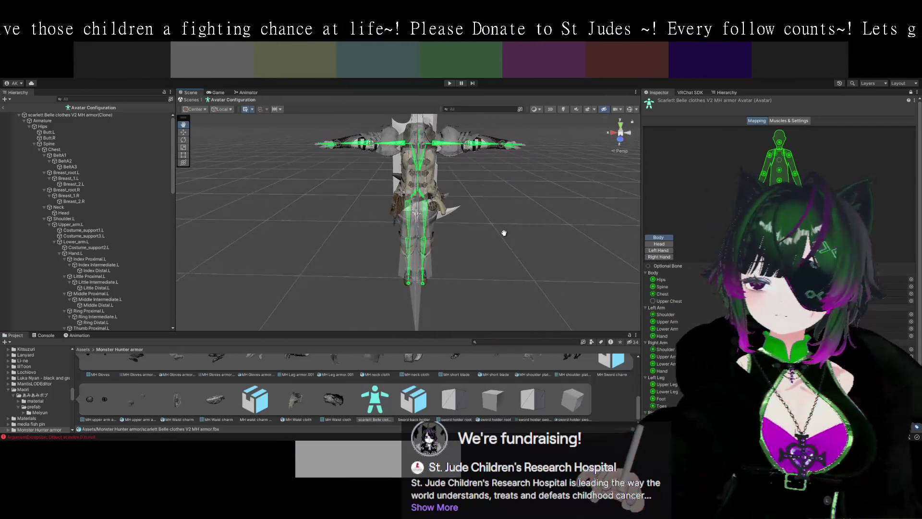
{"action": "scroll", "coordinate": [101, 380], "scroll_direction": "up", "scroll_amount": 10}
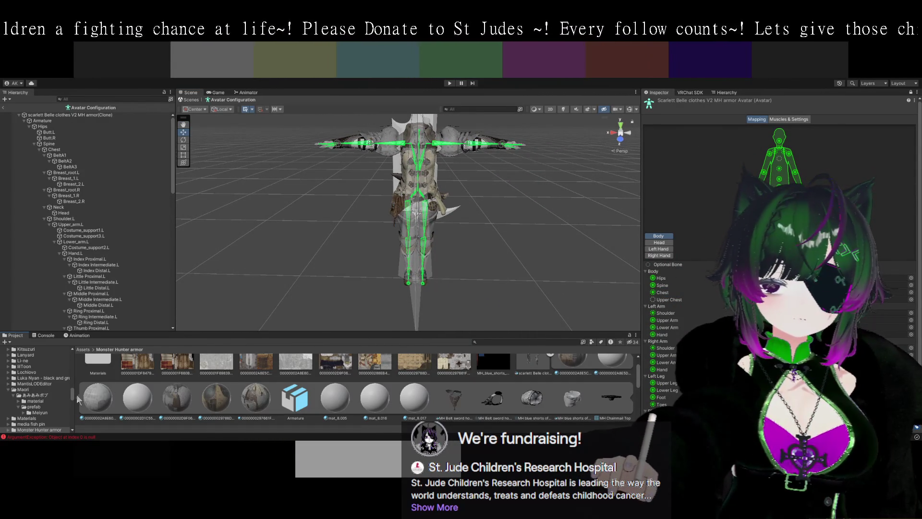
{"action": "scroll", "coordinate": [515, 404], "scroll_direction": "up", "scroll_amount": 2}
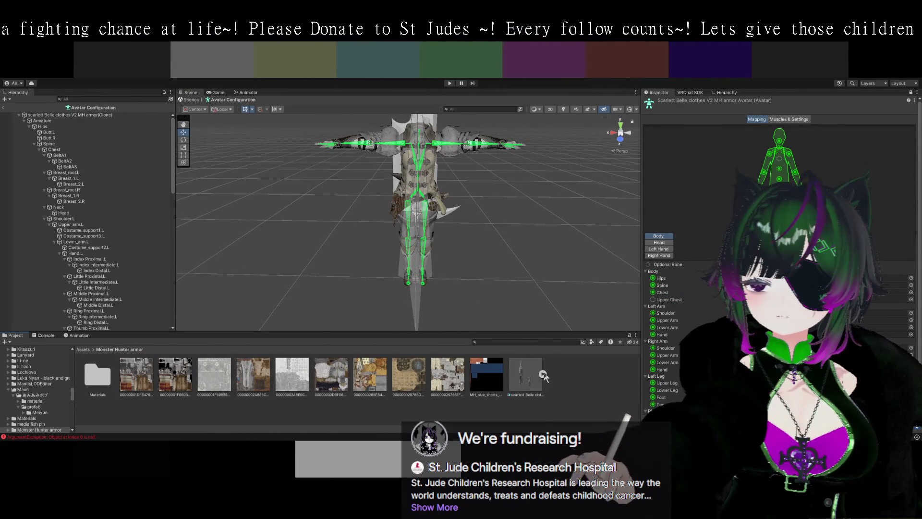
{"action": "mouse_move", "coordinate": [526, 375]}
{"action": "left_mouse_down"}
{"action": "mouse_move", "coordinate": [260, 226]}
{"action": "mouse_move", "coordinate": [480, 300]}
{"action": "mouse_move", "coordinate": [496, 332]}
{"action": "mouse_move", "coordinate": [485, 320]}
{"action": "left_mouse_up"}
{"action": "scroll", "coordinate": [447, 308], "scroll_direction": "down", "scroll_amount": 1}
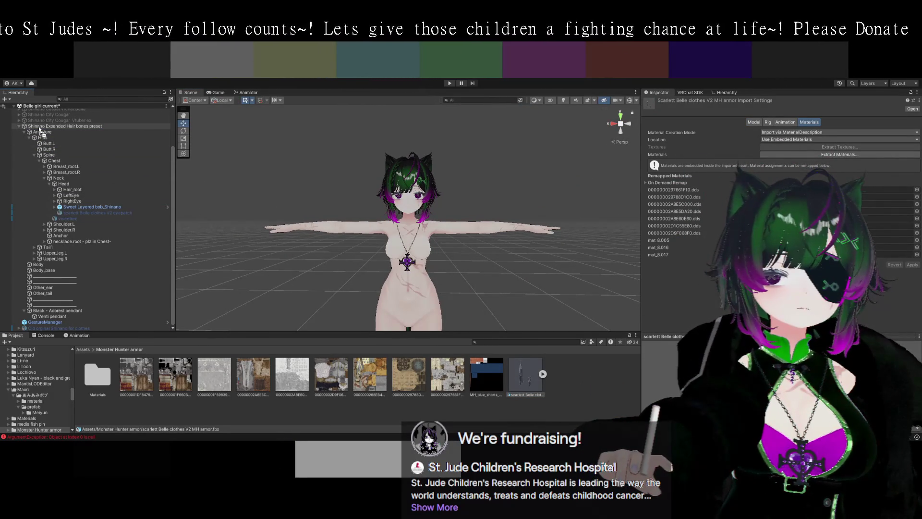
Parent the armor under 'Shinano Expanded Hair bones preset' and deactivate the MH giga sword
{"action": "left_click_drag", "start_coordinate": [39, 126], "coordinate": [38, 126]}
{"action": "mouse_move", "coordinate": [224, 254]}
{"action": "left_mouse_down"}
{"action": "mouse_move", "coordinate": [447, 259]}
{"action": "mouse_move", "coordinate": [281, 171]}
{"action": "left_mouse_up"}
{"action": "left_click", "coordinate": [280, 171]}
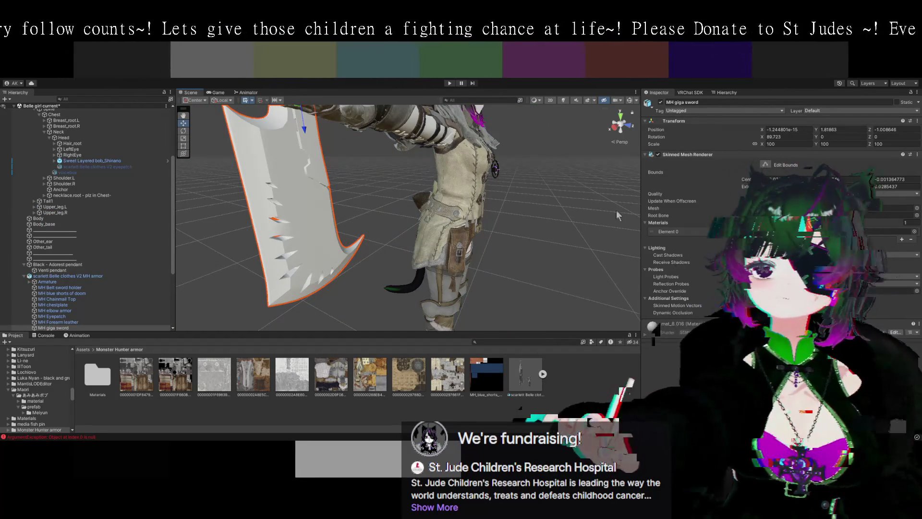
{"action": "left_click", "coordinate": [661, 102]}
Delete the MH giga sword object from the Hierarchy and select the avatar's tail
{"action": "scroll", "coordinate": [546, 247], "scroll_direction": "down", "scroll_amount": 3}
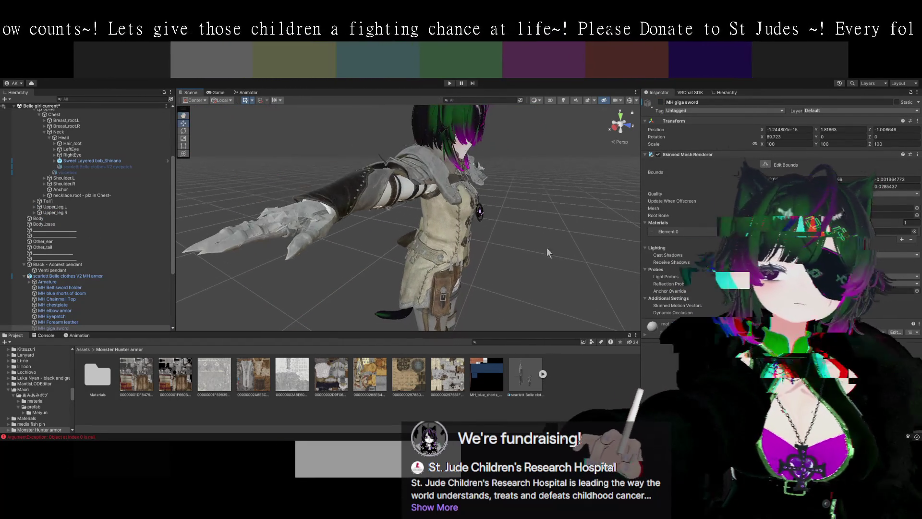
{"action": "left_click", "coordinate": [61, 328]}
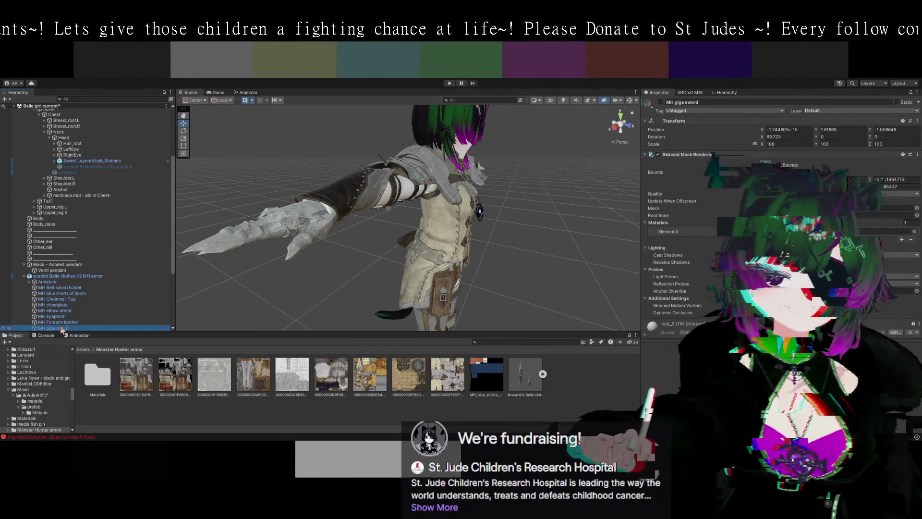
{"action": "key", "text": "Delete"}
{"action": "scroll", "coordinate": [100, 304], "scroll_direction": "down", "scroll_amount": 3}
{"action": "scroll", "coordinate": [100, 304], "scroll_direction": "down", "scroll_amount": 1}
{"action": "mouse_move", "coordinate": [187, 298]}
{"action": "left_mouse_down"}
{"action": "mouse_move", "coordinate": [540, 266]}
{"action": "mouse_move", "coordinate": [599, 272]}
{"action": "mouse_move", "coordinate": [521, 264]}
{"action": "mouse_move", "coordinate": [527, 292]}
{"action": "mouse_move", "coordinate": [470, 281]}
{"action": "mouse_move", "coordinate": [532, 285]}
{"action": "mouse_move", "coordinate": [334, 204]}
{"action": "mouse_move", "coordinate": [241, 188]}
{"action": "mouse_move", "coordinate": [393, 232]}
{"action": "mouse_move", "coordinate": [392, 263]}
{"action": "mouse_move", "coordinate": [403, 250]}
{"action": "mouse_move", "coordinate": [375, 265]}
{"action": "left_mouse_up"}
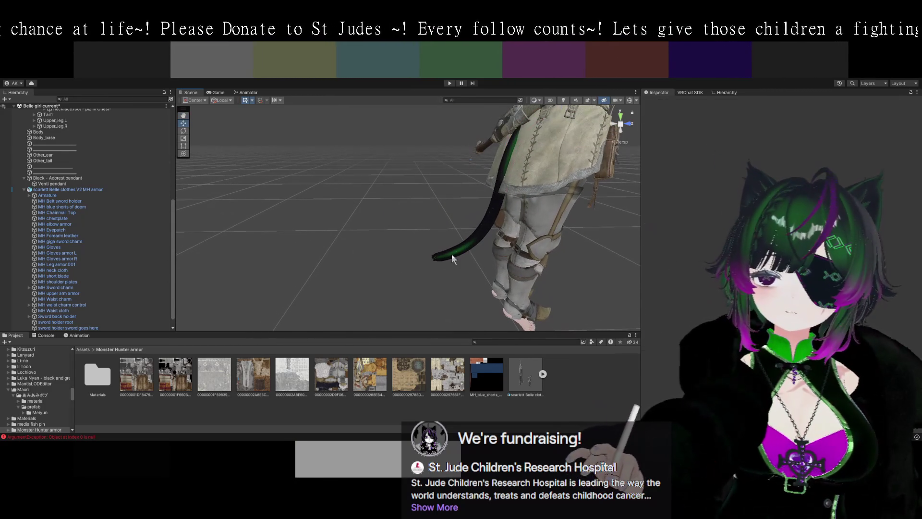
{"action": "left_click", "coordinate": [454, 257]}
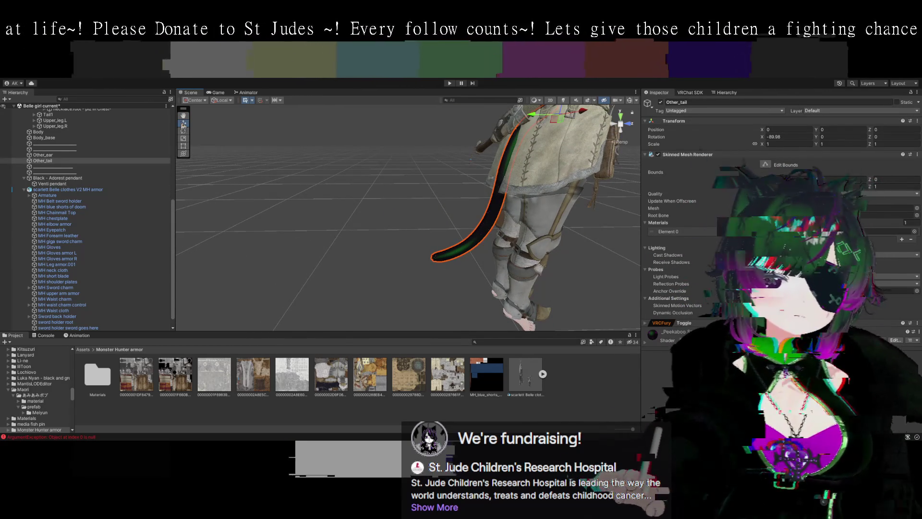
Reselect the Other_tail mesh and inspect the Tail1 bone's Phys Bone settings
{"action": "mouse_move", "coordinate": [373, 247]}
{"action": "left_mouse_down"}
{"action": "mouse_move", "coordinate": [319, 261]}
{"action": "mouse_move", "coordinate": [370, 257]}
{"action": "mouse_move", "coordinate": [332, 254]}
{"action": "left_mouse_up"}
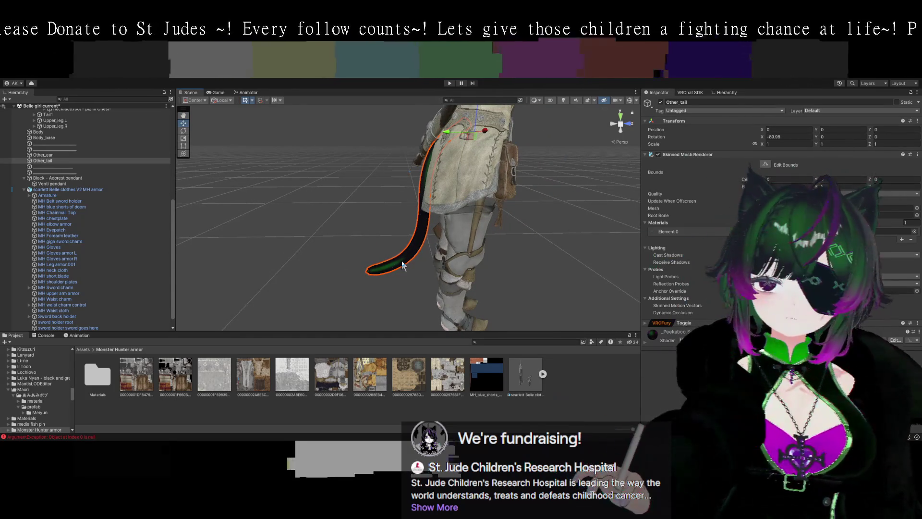
{"action": "left_click", "coordinate": [414, 236]}
{"action": "left_click", "coordinate": [406, 250]}
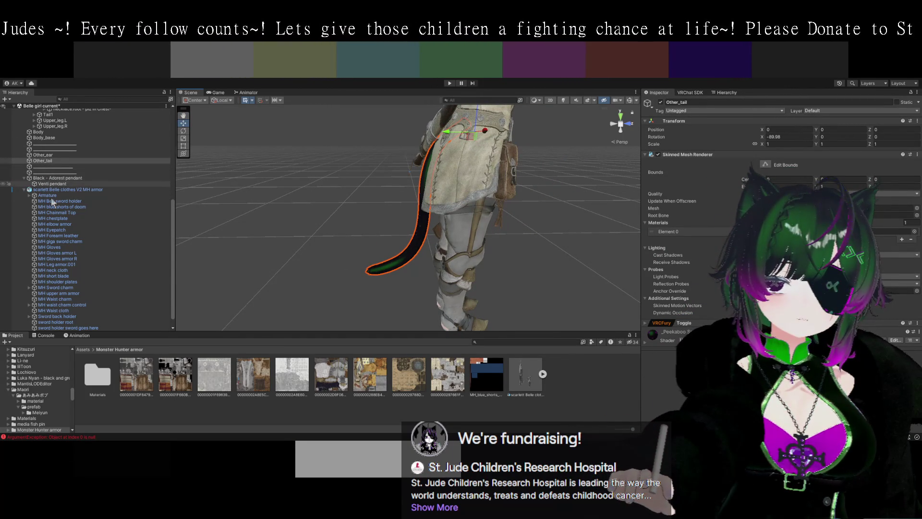
{"action": "scroll", "coordinate": [53, 202], "scroll_direction": "up", "scroll_amount": 10}
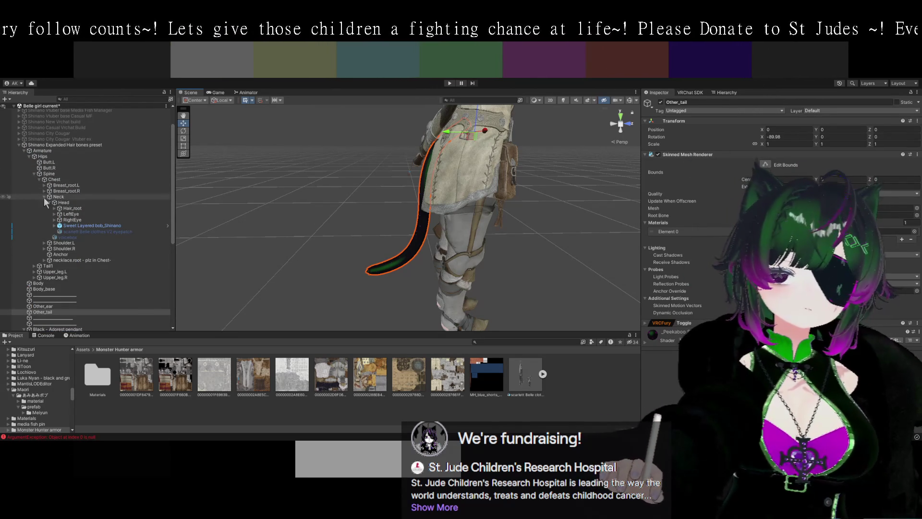
{"action": "scroll", "coordinate": [67, 263], "scroll_direction": "up", "scroll_amount": 2}
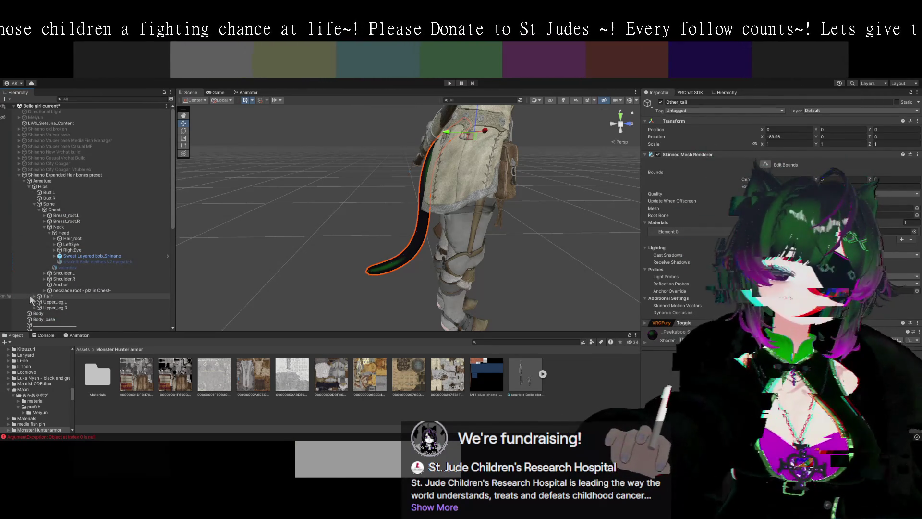
{"action": "left_click", "coordinate": [47, 297]}
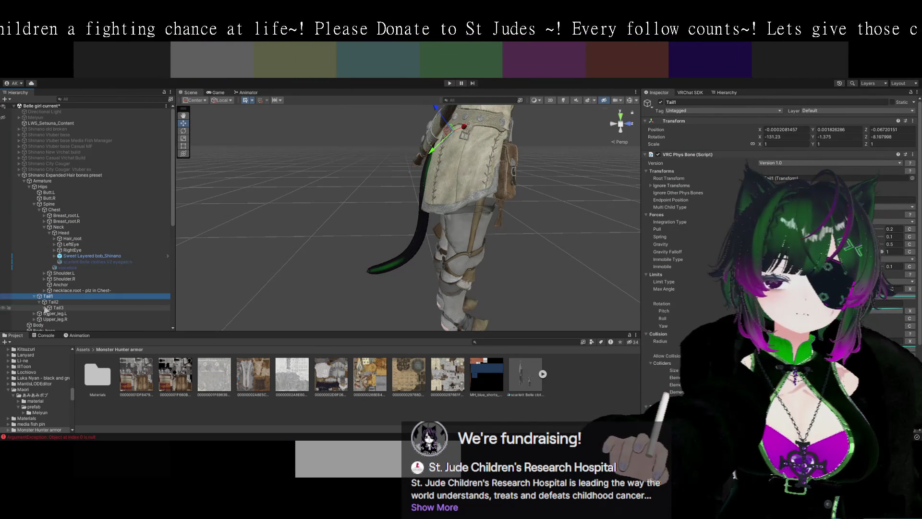
Shift the Tail3 bone slightly up and back with the move gizmo
{"action": "left_click", "coordinate": [57, 308]}
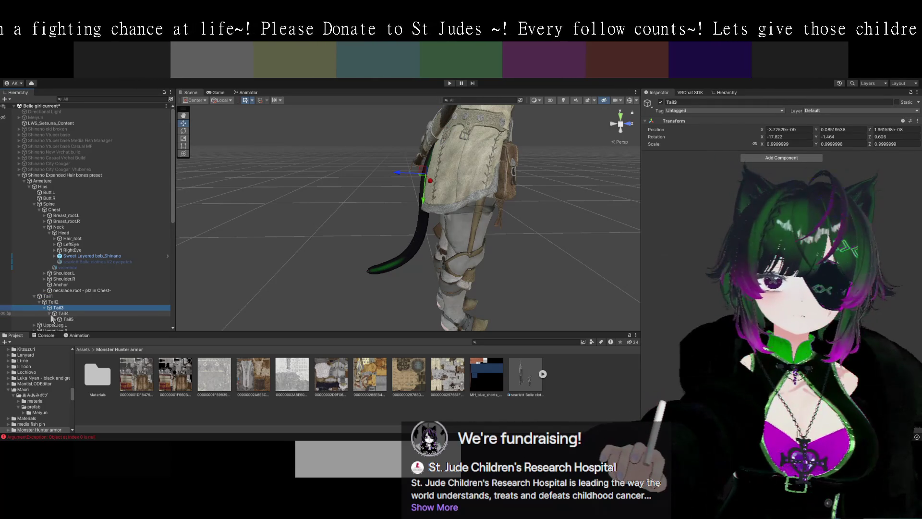
{"action": "left_click", "coordinate": [60, 314]}
{"action": "left_click", "coordinate": [54, 302]}
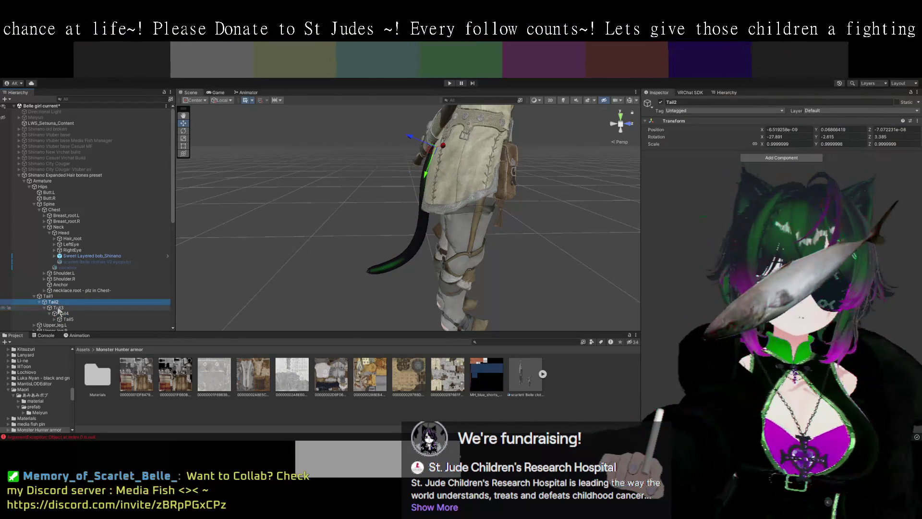
{"action": "left_click", "coordinate": [58, 308]}
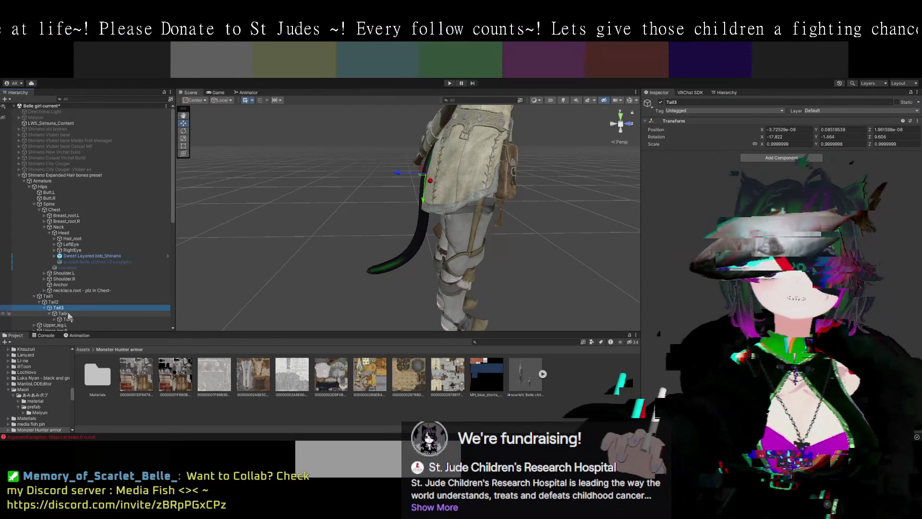
{"action": "left_click_drag", "start_coordinate": [409, 176], "coordinate": [411, 177]}
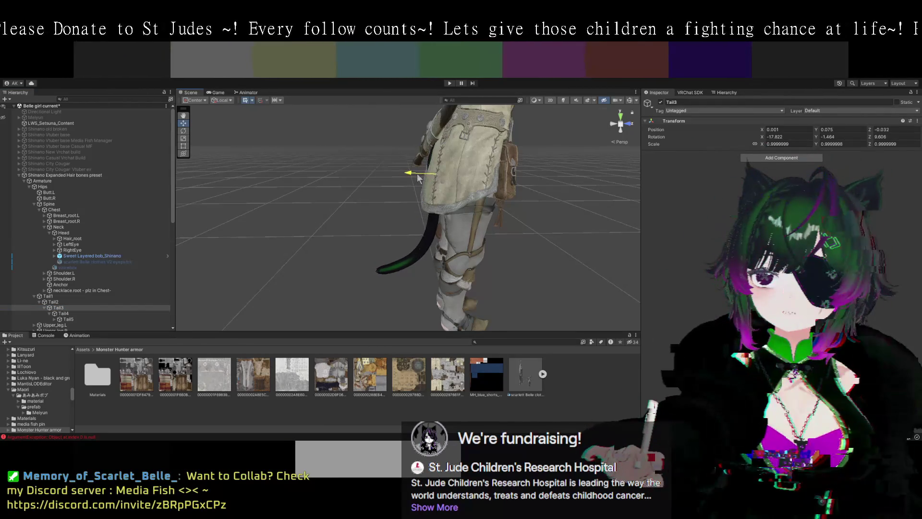
{"action": "left_click_drag", "start_coordinate": [424, 179], "coordinate": [417, 178]}
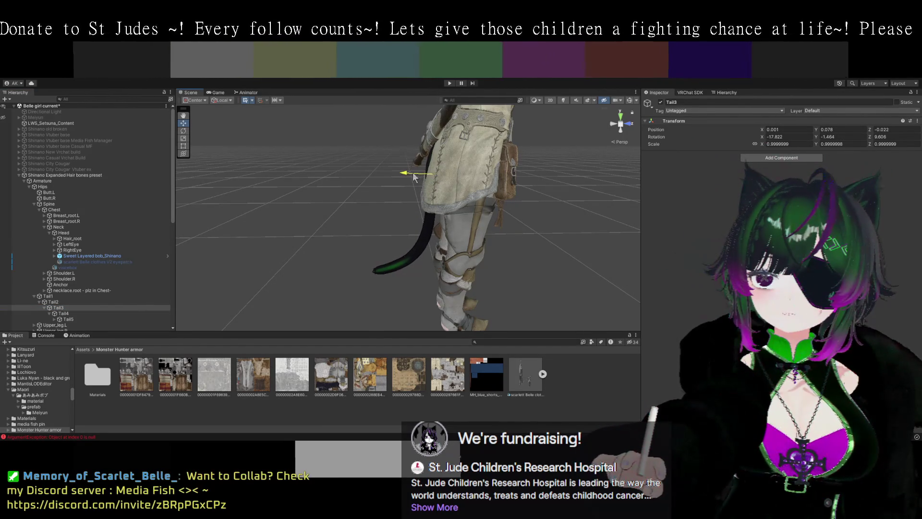
Nudge the Tail2 bone into position, orbit to check, and select the Shinano preset object
{"action": "left_click", "coordinate": [66, 303]}
{"action": "left_click", "coordinate": [422, 147]}
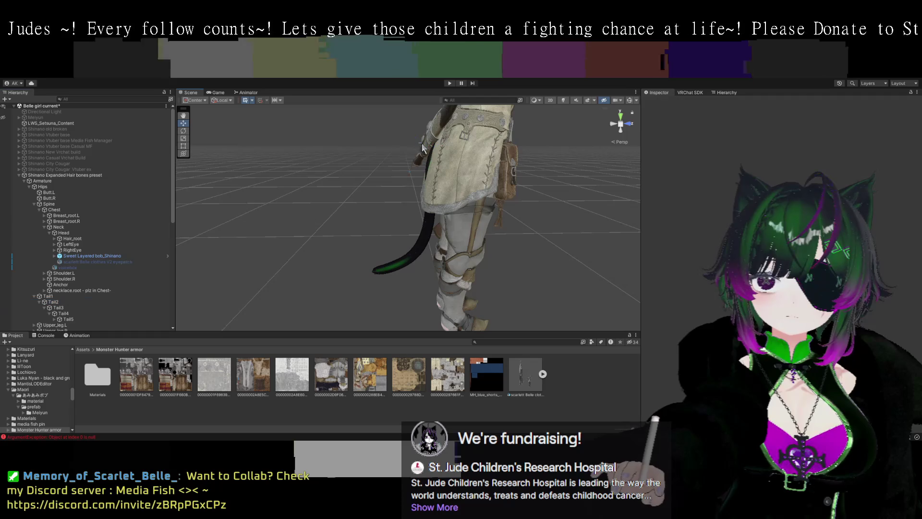
{"action": "left_click", "coordinate": [72, 302]}
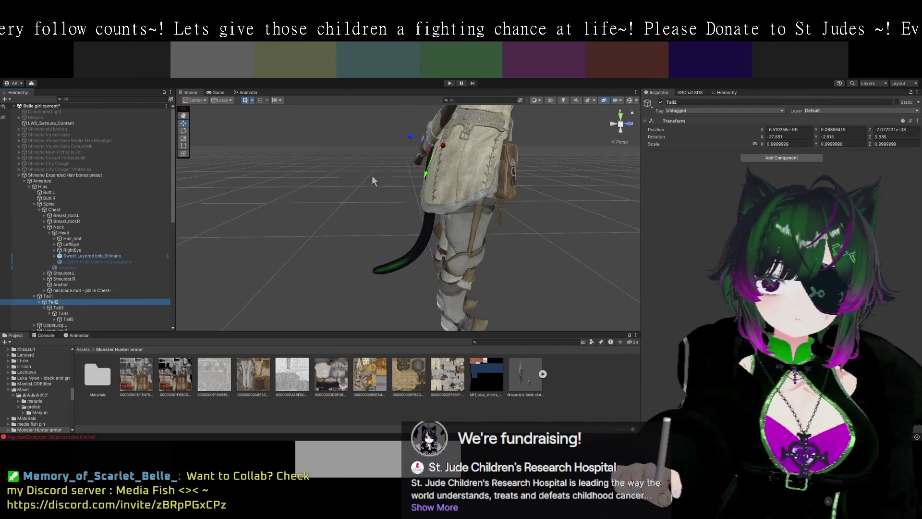
{"action": "left_click_drag", "start_coordinate": [420, 143], "coordinate": [423, 144]}
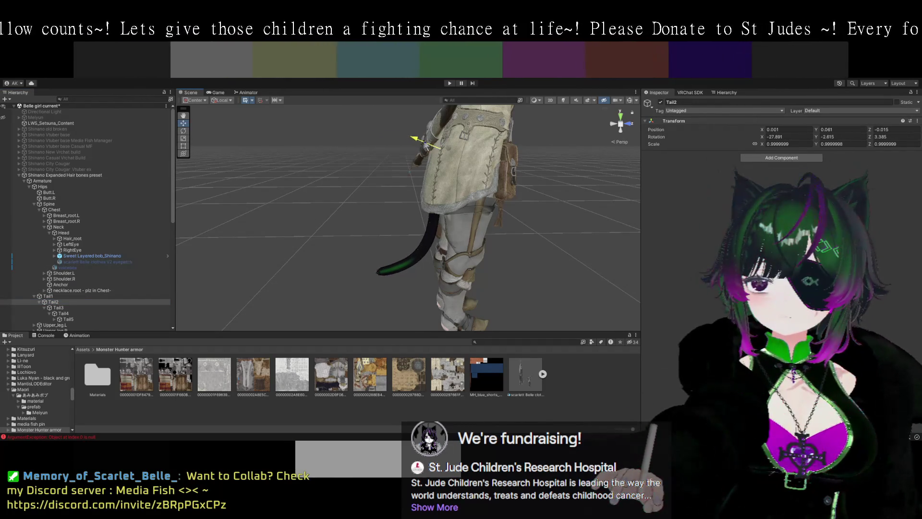
{"action": "mouse_move", "coordinate": [361, 216]}
{"action": "left_mouse_down"}
{"action": "mouse_move", "coordinate": [352, 224]}
{"action": "mouse_move", "coordinate": [543, 240]}
{"action": "mouse_move", "coordinate": [466, 247]}
{"action": "mouse_move", "coordinate": [489, 275]}
{"action": "mouse_move", "coordinate": [475, 287]}
{"action": "mouse_move", "coordinate": [460, 256]}
{"action": "mouse_move", "coordinate": [412, 261]}
{"action": "mouse_move", "coordinate": [407, 280]}
{"action": "mouse_move", "coordinate": [228, 229]}
{"action": "mouse_move", "coordinate": [277, 286]}
{"action": "mouse_move", "coordinate": [322, 272]}
{"action": "mouse_move", "coordinate": [454, 263]}
{"action": "mouse_move", "coordinate": [414, 284]}
{"action": "mouse_move", "coordinate": [464, 369]}
{"action": "left_mouse_up"}
{"action": "scroll", "coordinate": [517, 258], "scroll_direction": "up", "scroll_amount": 5}
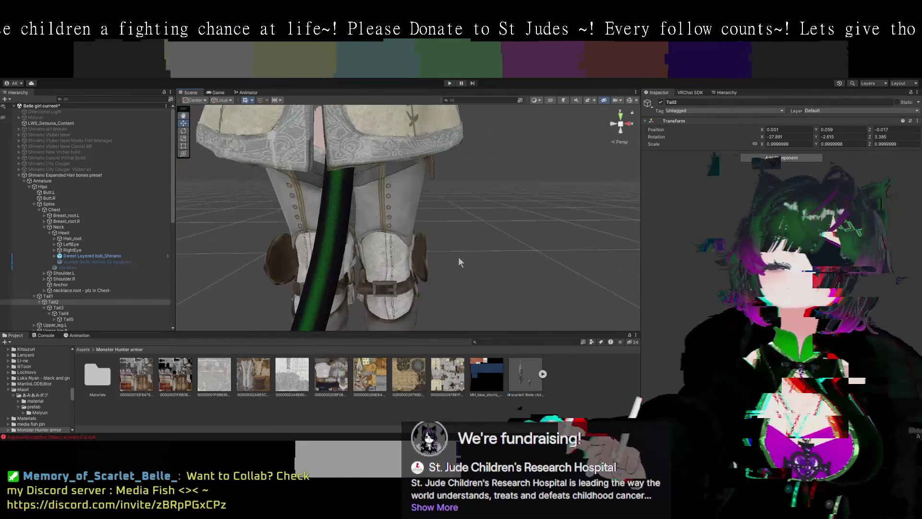
{"action": "scroll", "coordinate": [460, 262], "scroll_direction": "down", "scroll_amount": 5}
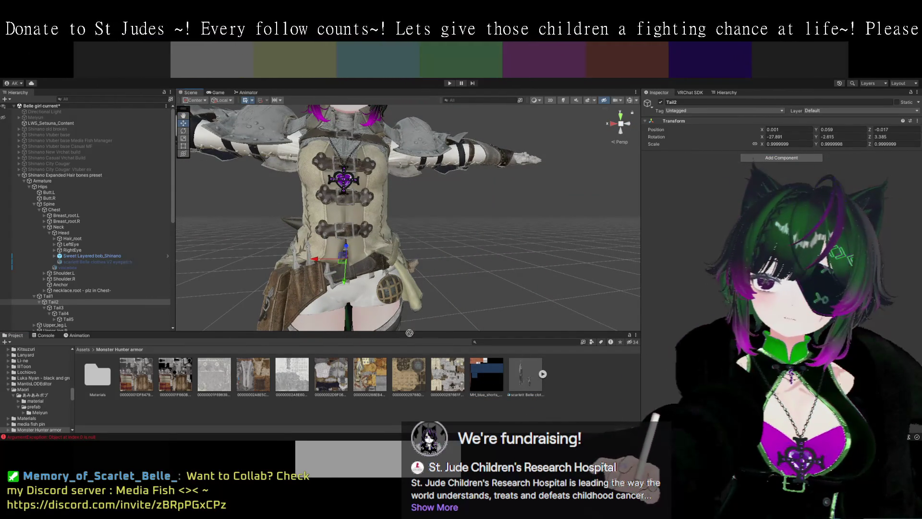
{"action": "left_click", "coordinate": [87, 175]}
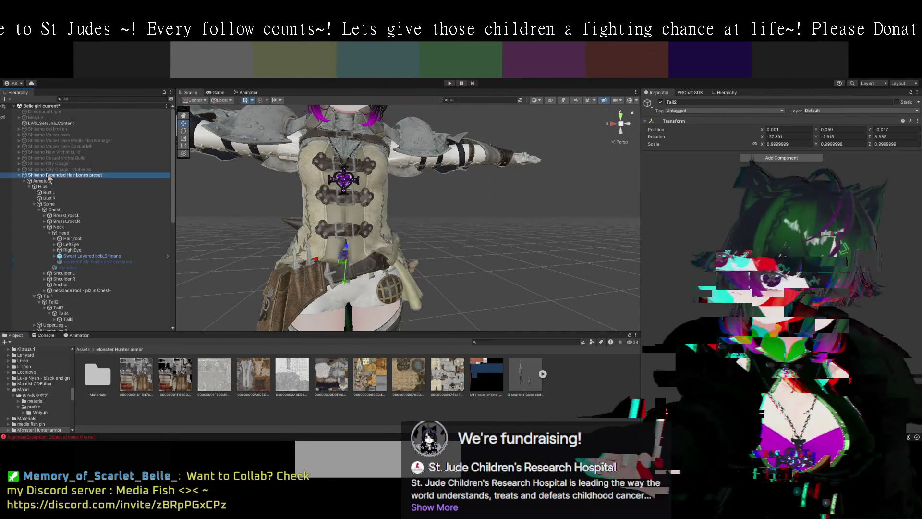
Select the MH blue shorts, pan up to the upper body, and drop a grey armour texture on the sleeve
{"action": "left_click", "coordinate": [357, 290]}
{"action": "left_click", "coordinate": [368, 294]}
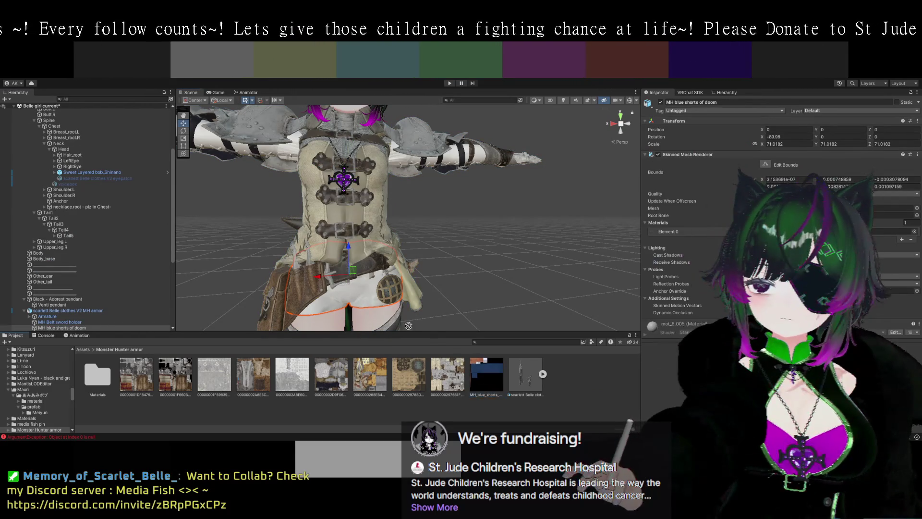
{"action": "mouse_move", "coordinate": [449, 273]}
{"action": "left_mouse_down"}
{"action": "mouse_move", "coordinate": [518, 299]}
{"action": "mouse_move", "coordinate": [420, 222]}
{"action": "mouse_move", "coordinate": [423, 232]}
{"action": "mouse_move", "coordinate": [426, 194]}
{"action": "mouse_move", "coordinate": [418, 331]}
{"action": "left_mouse_up"}
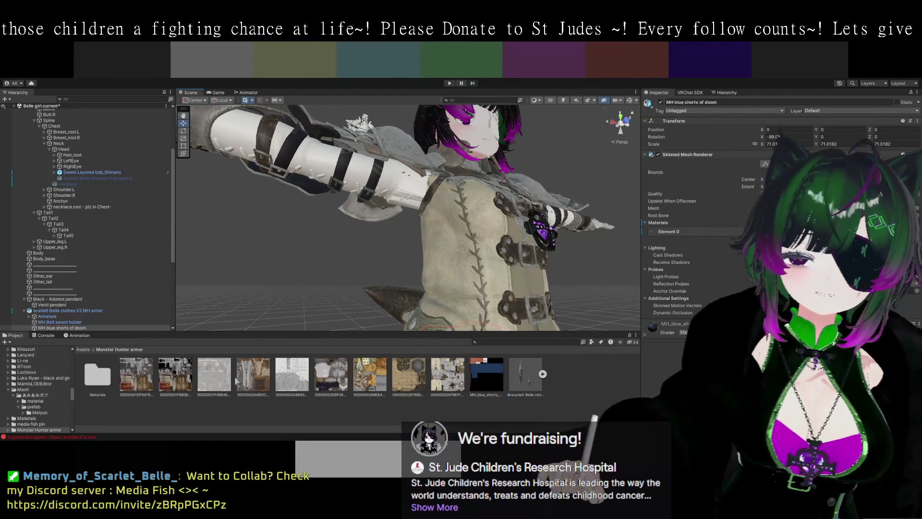
{"action": "left_click_drag", "start_coordinate": [330, 179], "coordinate": [325, 218]}
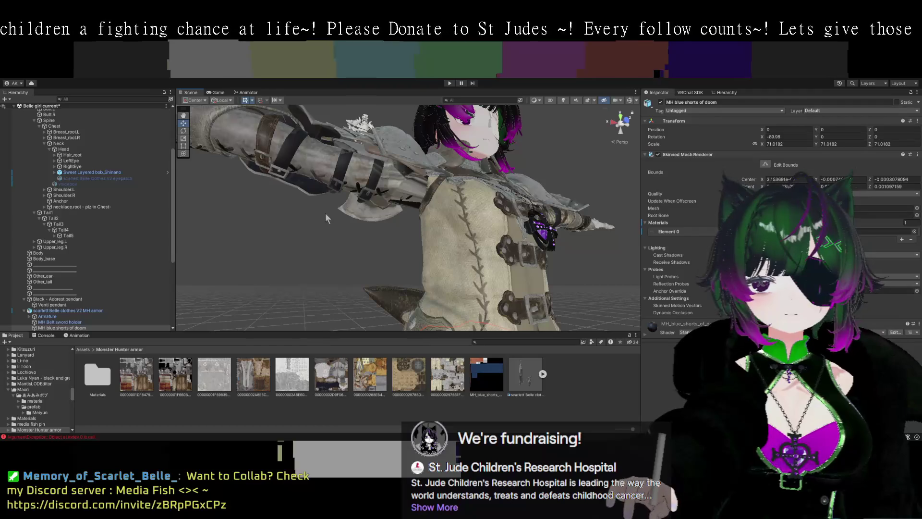
Undo the first texture, then preview grey and grey-white armour textures on the sleeve
{"action": "key", "text": "ctrl+z"}
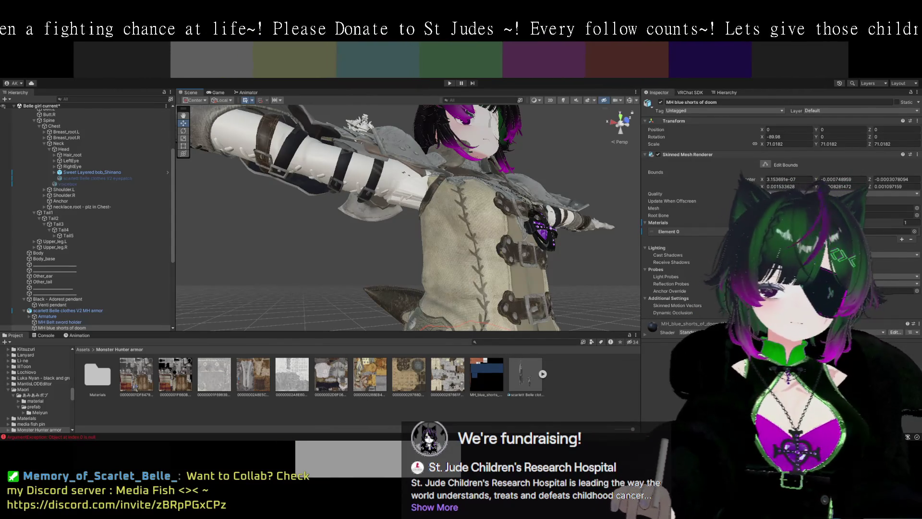
{"action": "left_click_drag", "start_coordinate": [136, 386], "coordinate": [285, 205]}
{"action": "left_click_drag", "start_coordinate": [313, 161], "coordinate": [355, 227]}
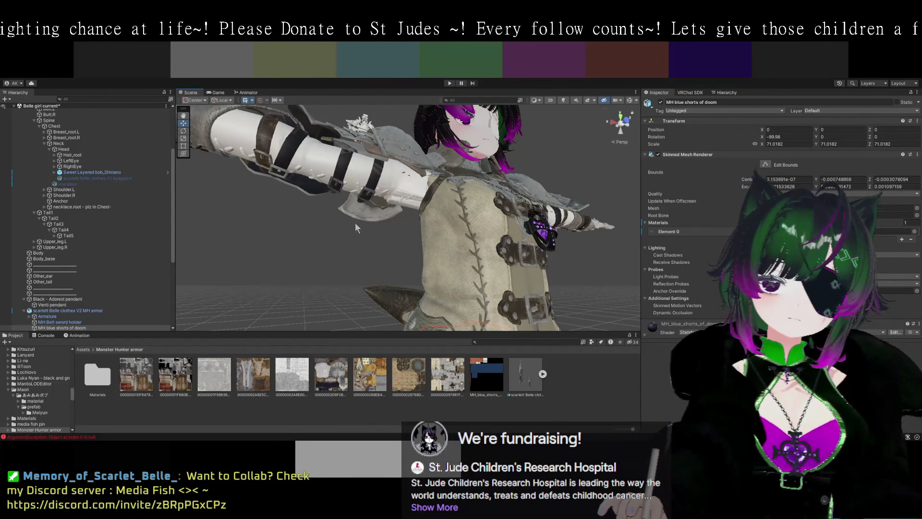
{"action": "mouse_move", "coordinate": [176, 374]}
{"action": "left_mouse_down"}
{"action": "mouse_move", "coordinate": [315, 192]}
{"action": "mouse_move", "coordinate": [321, 166]}
{"action": "left_mouse_up"}
{"action": "left_click_drag", "start_coordinate": [375, 227], "coordinate": [329, 218]}
{"action": "left_click_drag", "start_coordinate": [316, 169], "coordinate": [323, 195]}
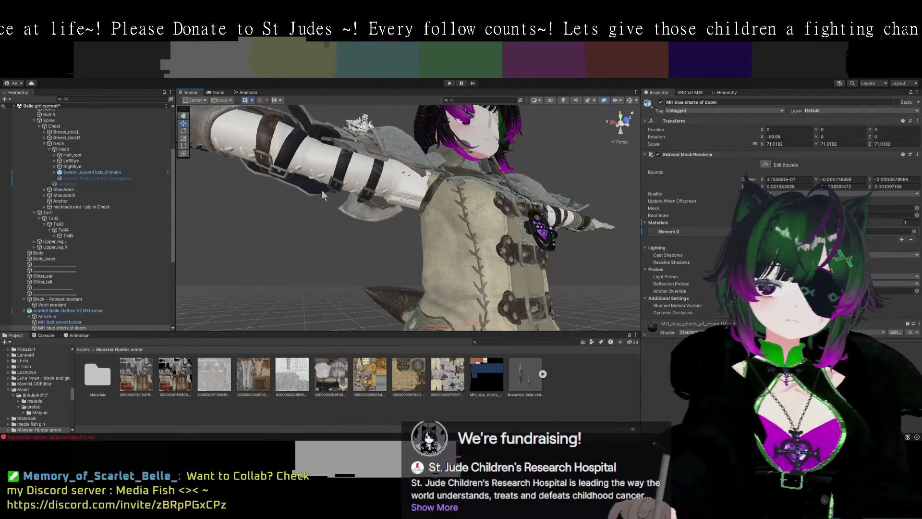
{"action": "left_click_drag", "start_coordinate": [305, 377], "coordinate": [318, 178]}
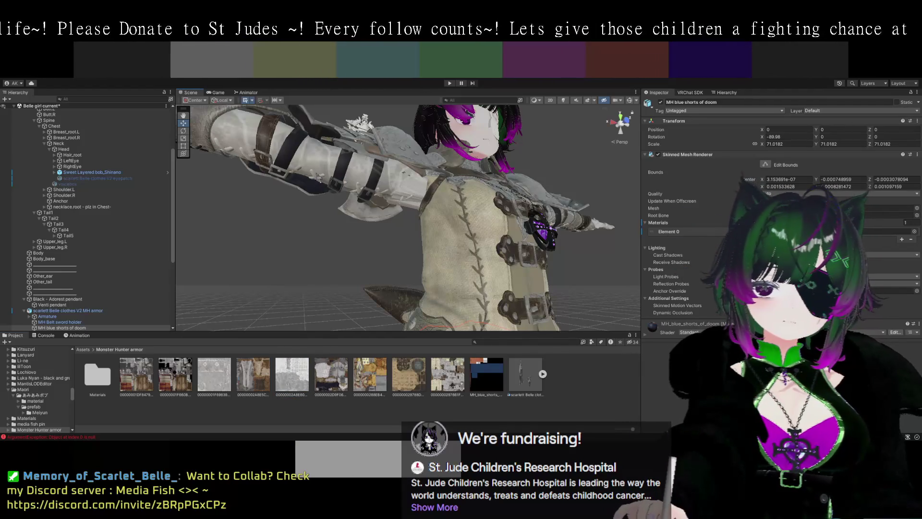
Test brown and brown-gold armour textures on the sleeve, undoing each to restore the white striped material
{"action": "left_click_drag", "start_coordinate": [367, 270], "coordinate": [360, 275]}
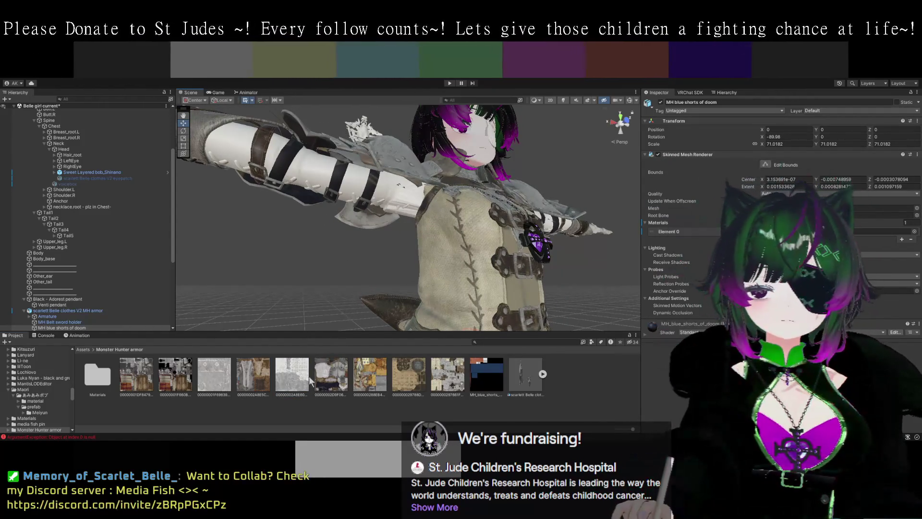
{"action": "left_click_drag", "start_coordinate": [330, 375], "coordinate": [336, 351]}
{"action": "mouse_move", "coordinate": [317, 172]}
{"action": "left_mouse_down"}
{"action": "mouse_move", "coordinate": [350, 233]}
{"action": "mouse_move", "coordinate": [312, 193]}
{"action": "left_mouse_up"}
{"action": "key", "text": "ctrl+z"}
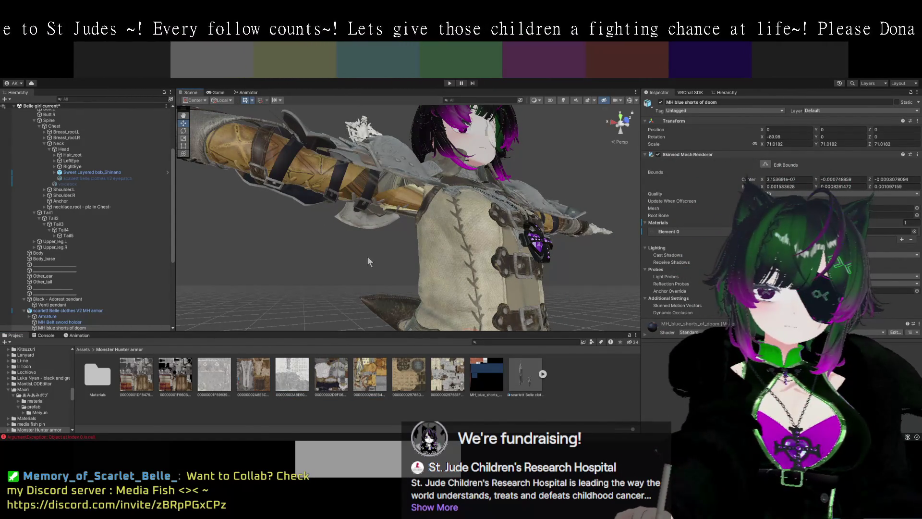
{"action": "key", "text": "ctrl+z"}
{"action": "left_click_drag", "start_coordinate": [390, 307], "coordinate": [314, 179]}
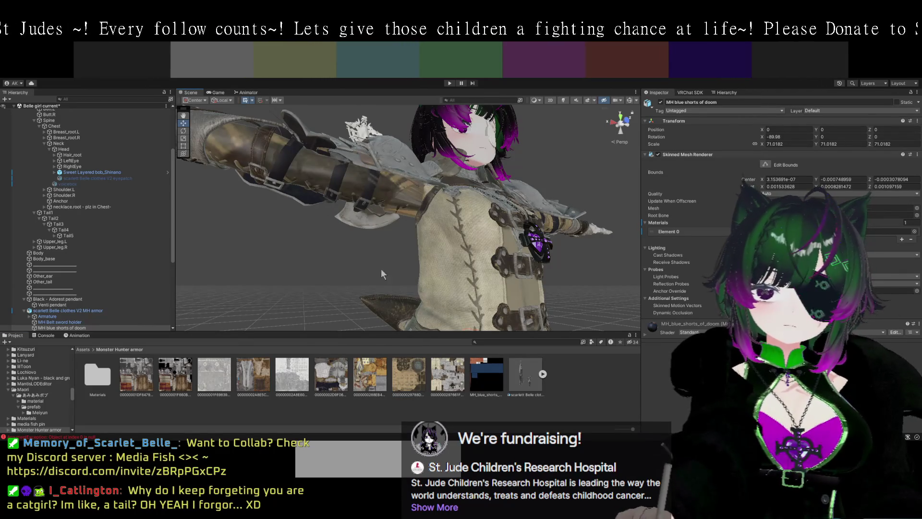
{"action": "key", "text": "ctrl+z"}
{"action": "key", "text": "ctrl+z"}
{"action": "left_click_drag", "start_coordinate": [379, 293], "coordinate": [381, 234]}
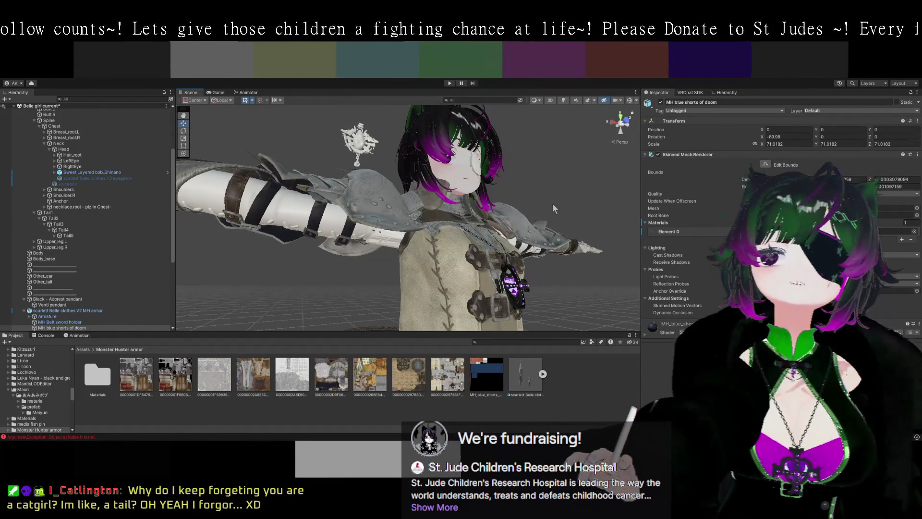
Zoom in on the torso and pendant from the front
{"action": "scroll", "coordinate": [484, 221], "scroll_direction": "up", "scroll_amount": 5}
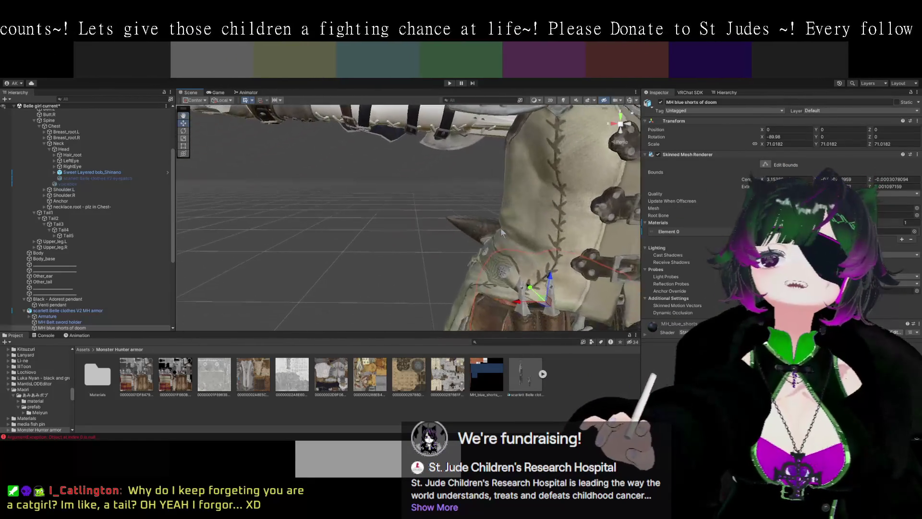
{"action": "left_click_drag", "start_coordinate": [484, 221], "coordinate": [541, 258]}
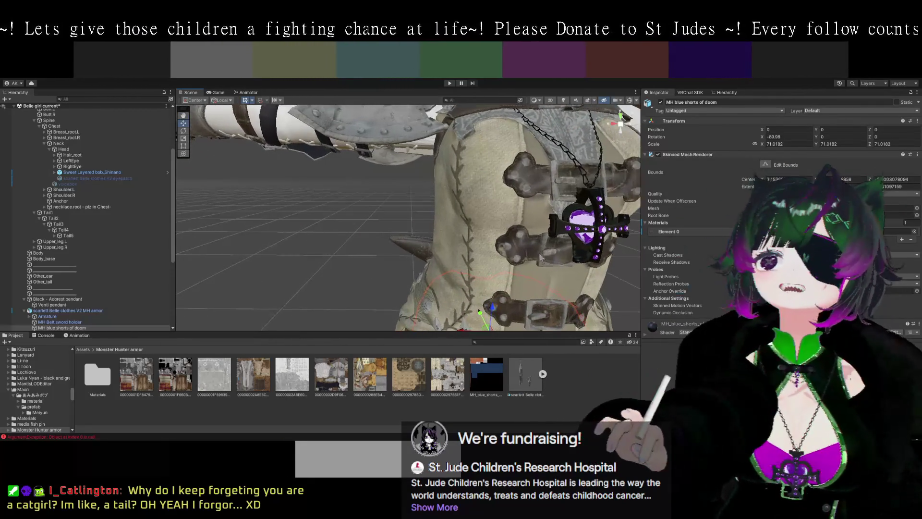
{"action": "mouse_move", "coordinate": [484, 241]}
{"action": "left_mouse_down"}
{"action": "mouse_move", "coordinate": [527, 207]}
{"action": "mouse_move", "coordinate": [514, 267]}
{"action": "mouse_move", "coordinate": [533, 233]}
{"action": "mouse_move", "coordinate": [527, 251]}
{"action": "mouse_move", "coordinate": [490, 249]}
{"action": "mouse_move", "coordinate": [474, 267]}
{"action": "left_mouse_up"}
Select the MH armor object's chestplate, then drag-select several armour textures in the Project panel
{"action": "left_click", "coordinate": [68, 311]}
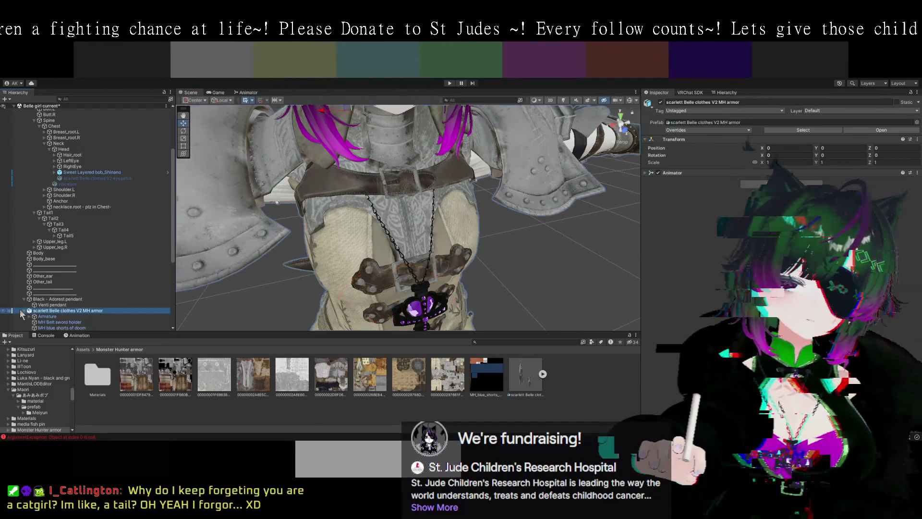
{"action": "left_click", "coordinate": [23, 311]}
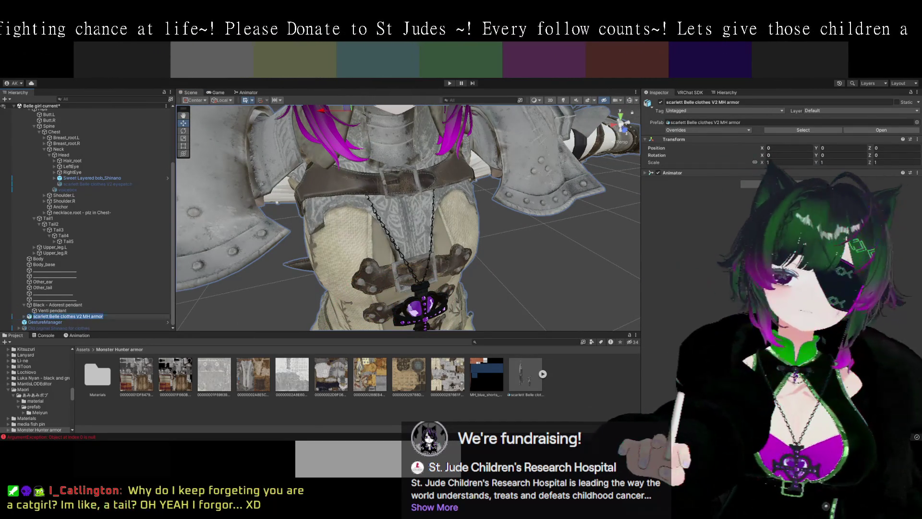
{"action": "left_click", "coordinate": [411, 280]}
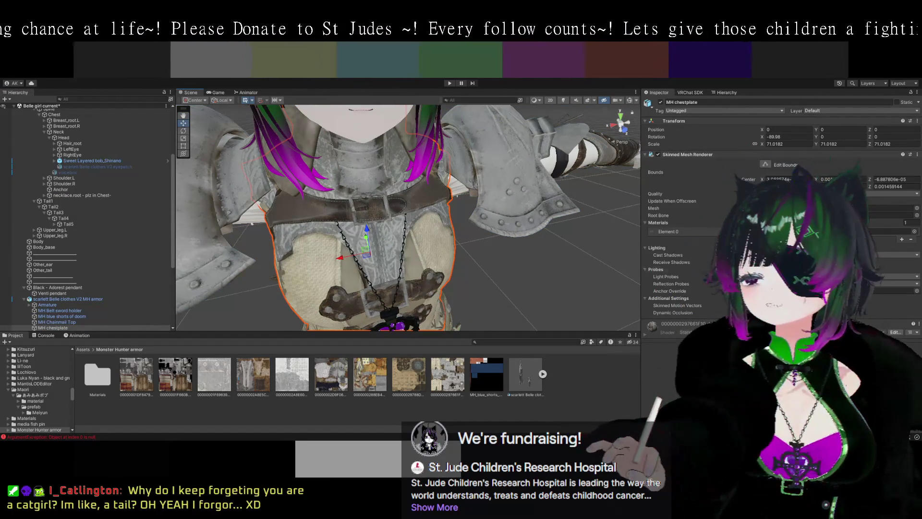
{"action": "left_click_drag", "start_coordinate": [451, 384], "coordinate": [134, 380]}
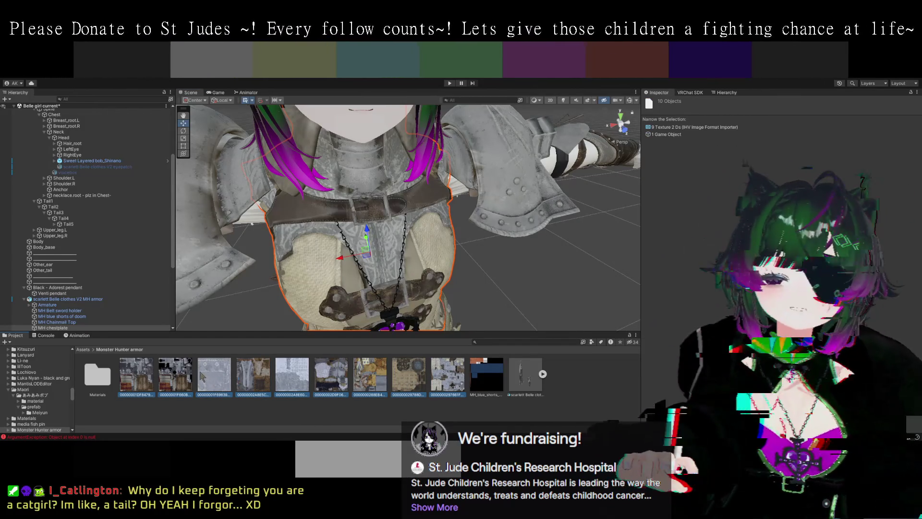
Navigate the Project window back to the Monster Hunter armor texture folder
{"action": "left_click", "coordinate": [104, 381]}
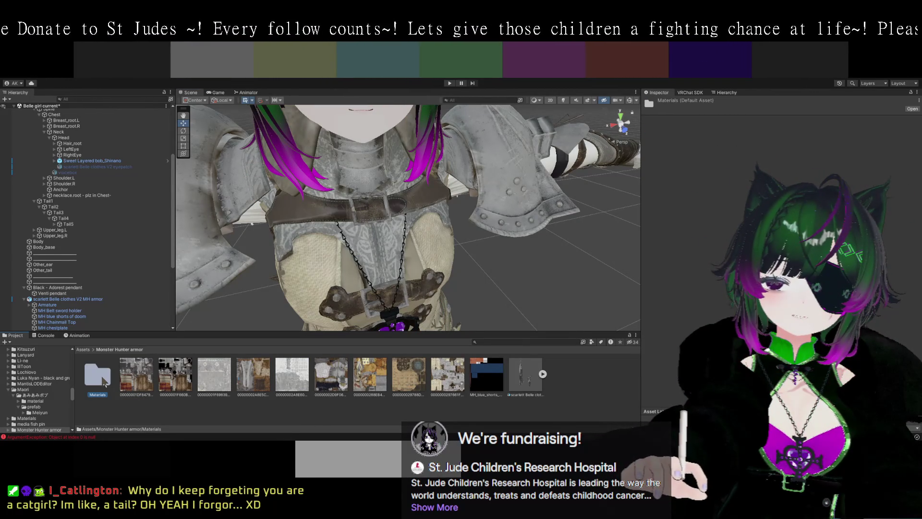
{"action": "double_click", "coordinate": [104, 380]}
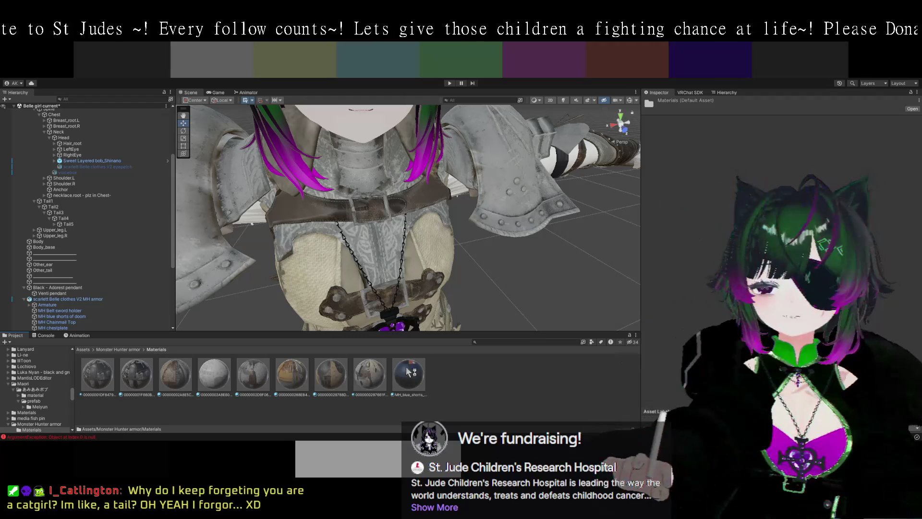
{"action": "left_click", "coordinate": [73, 349]}
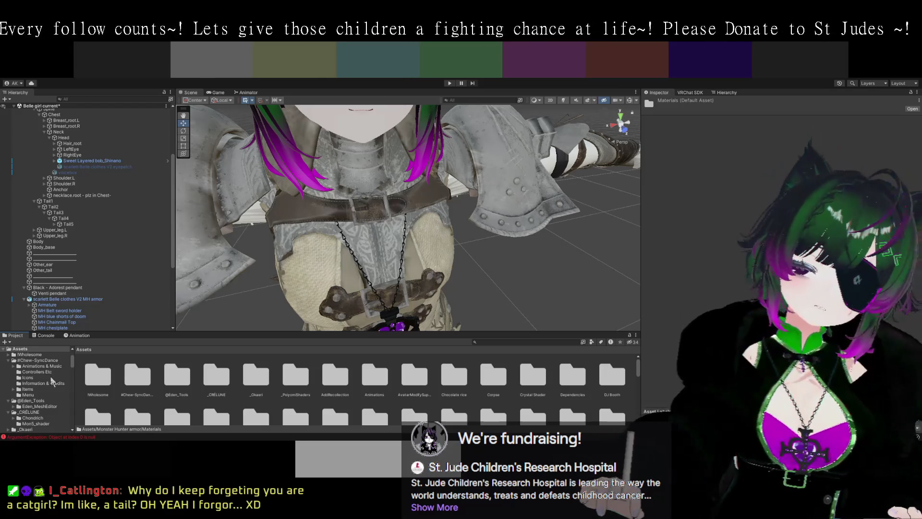
{"action": "key", "text": "ctrl+z"}
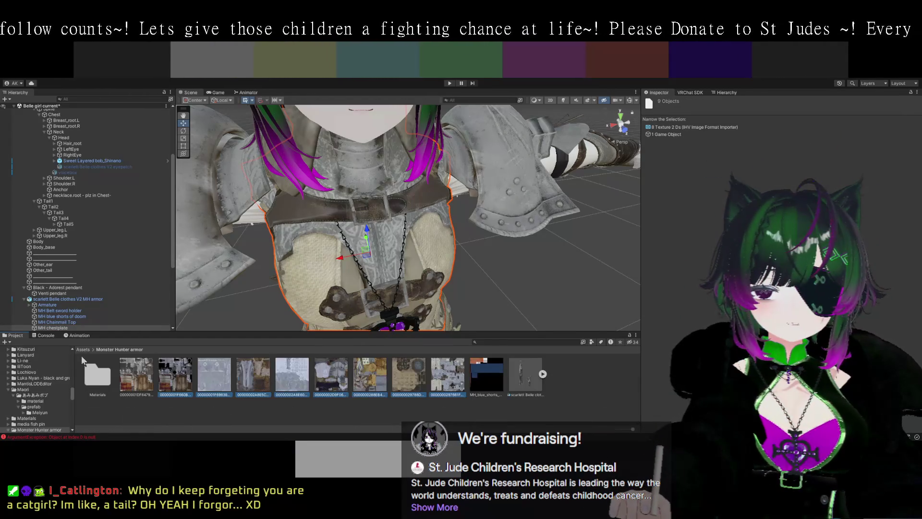
Multi-select the armour textures up to MH_blue_shorts and view MH_blue_shorts_of_doom's import settings
{"action": "left_click", "coordinate": [136, 374]}
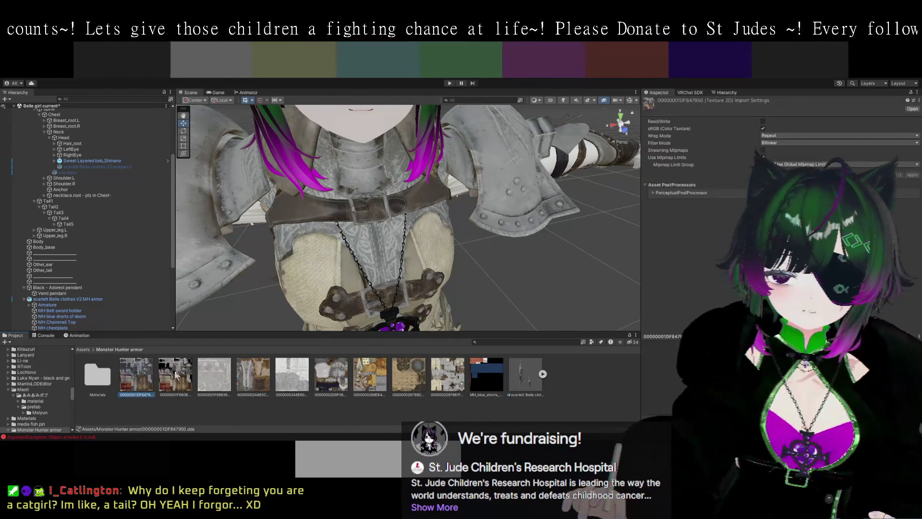
{"action": "left_click", "coordinate": [253, 375], "text": "ctrl"}
{"action": "left_click", "coordinate": [292, 375], "text": "ctrl"}
{"action": "left_click", "coordinate": [331, 375], "text": "ctrl"}
{"action": "left_click", "coordinate": [369, 375], "text": "ctrl"}
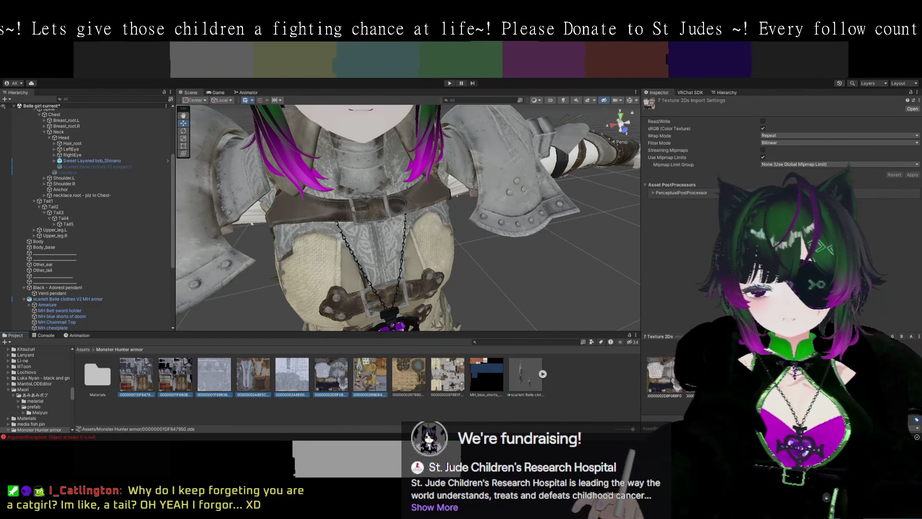
{"action": "left_click", "coordinate": [408, 374], "text": "ctrl"}
{"action": "left_click", "coordinate": [448, 377], "text": "ctrl"}
{"action": "left_click", "coordinate": [480, 376], "text": "ctrl"}
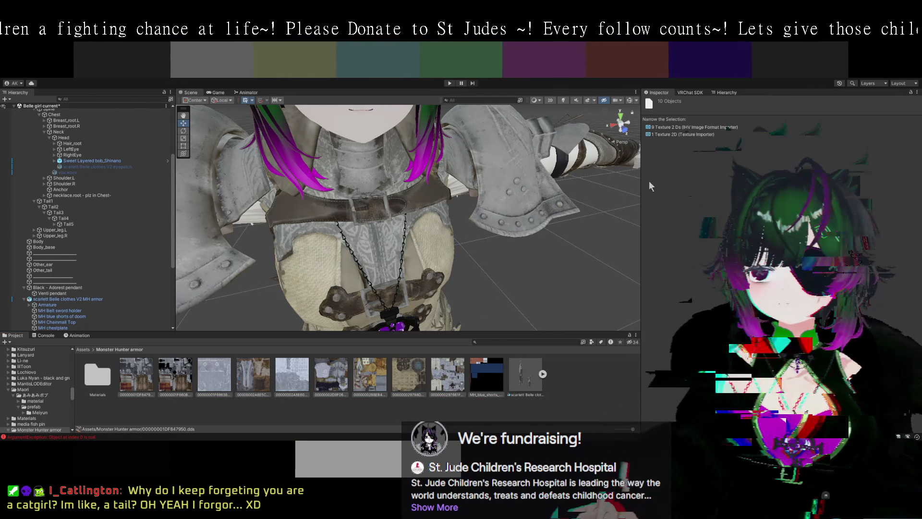
{"action": "left_click", "coordinate": [661, 135]}
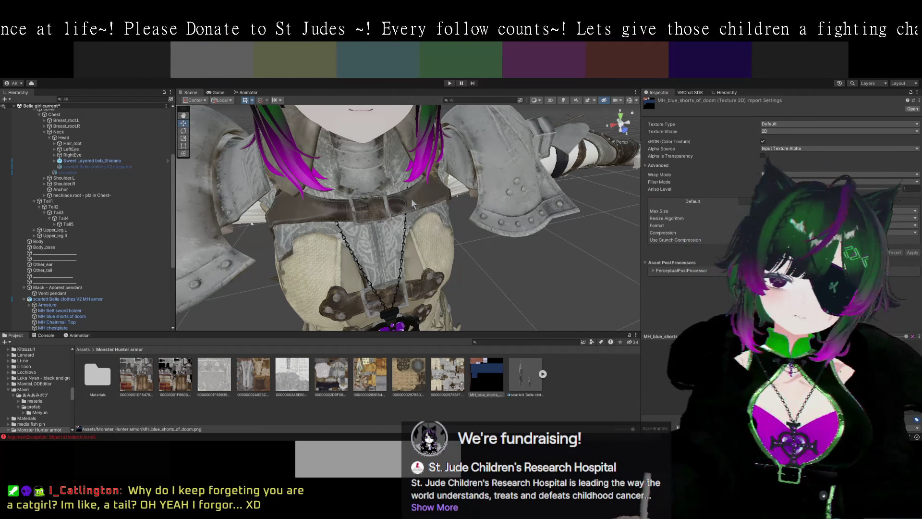
Reselect all nine armour textures together to compare their import settings
{"action": "left_click", "coordinate": [488, 371]}
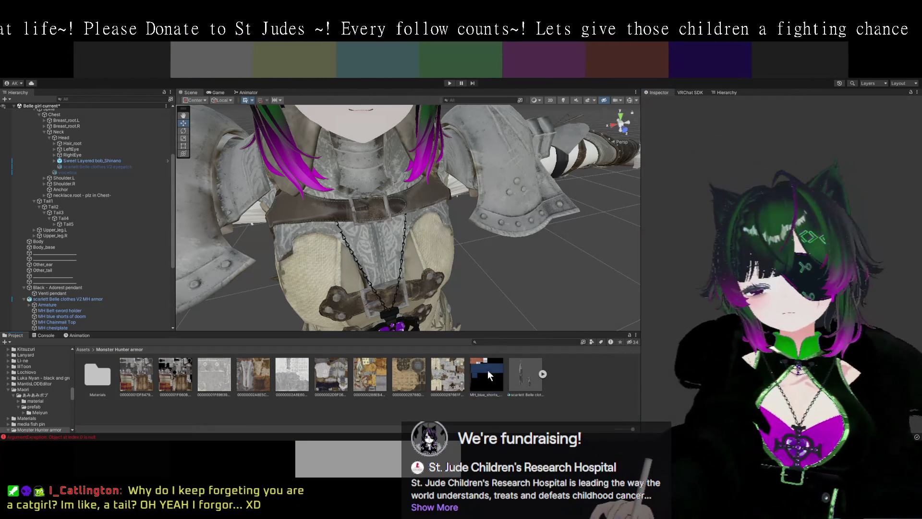
{"action": "left_click", "coordinate": [447, 375]}
{"action": "left_click", "coordinate": [408, 375], "text": "ctrl"}
{"action": "left_click", "coordinate": [370, 375], "text": "ctrl"}
{"action": "left_click", "coordinate": [330, 375], "text": "ctrl"}
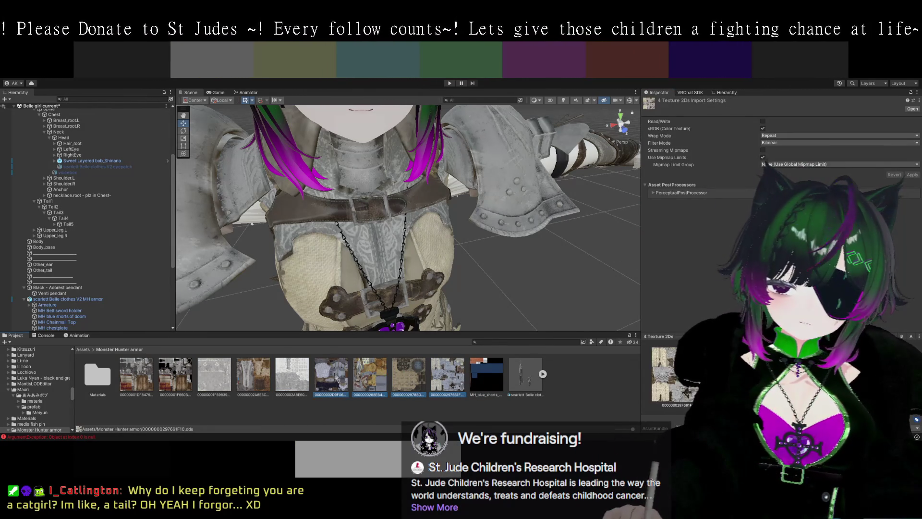
{"action": "left_click", "coordinate": [292, 375], "text": "ctrl"}
{"action": "left_click", "coordinate": [253, 375], "text": "ctrl"}
{"action": "left_click", "coordinate": [215, 375], "text": "ctrl"}
{"action": "left_click", "coordinate": [176, 375], "text": "ctrl"}
{"action": "left_click", "coordinate": [151, 379], "text": "ctrl"}
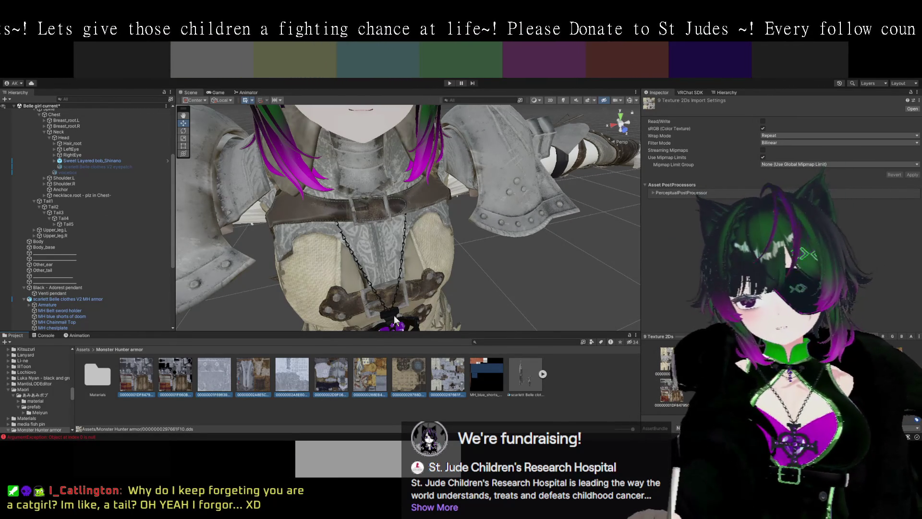
Show only the first texture's import settings and expand its asset postprocessors section
{"action": "left_click", "coordinate": [136, 374]}
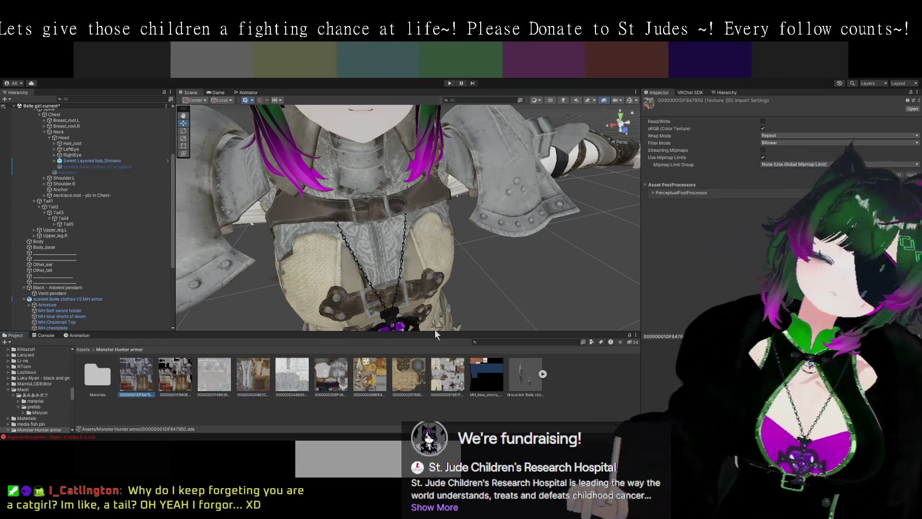
{"action": "left_click", "coordinate": [711, 186]}
{"action": "left_click_drag", "start_coordinate": [641, 182], "coordinate": [647, 182]}
{"action": "left_click", "coordinate": [651, 184]}
{"action": "left_click", "coordinate": [659, 194]}
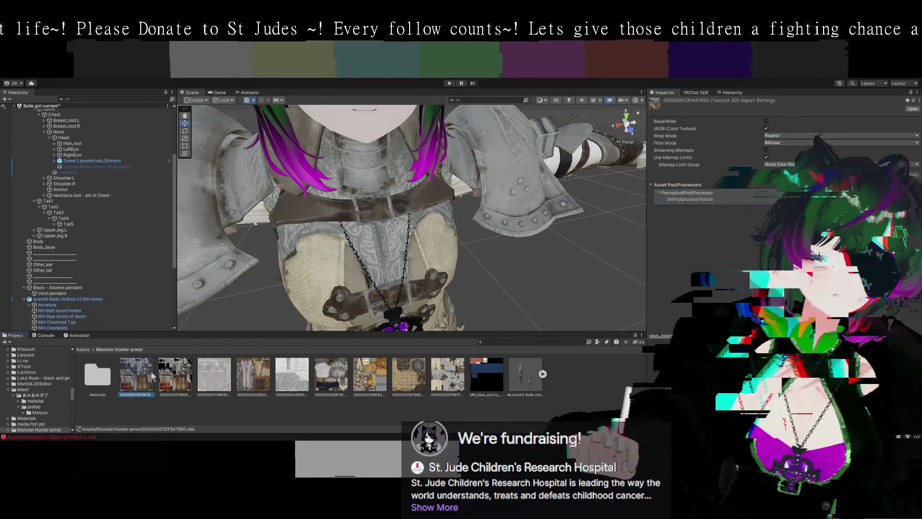
Inspect each armour texture's import settings individually, from the first through the ninth
{"action": "left_click", "coordinate": [170, 354]}
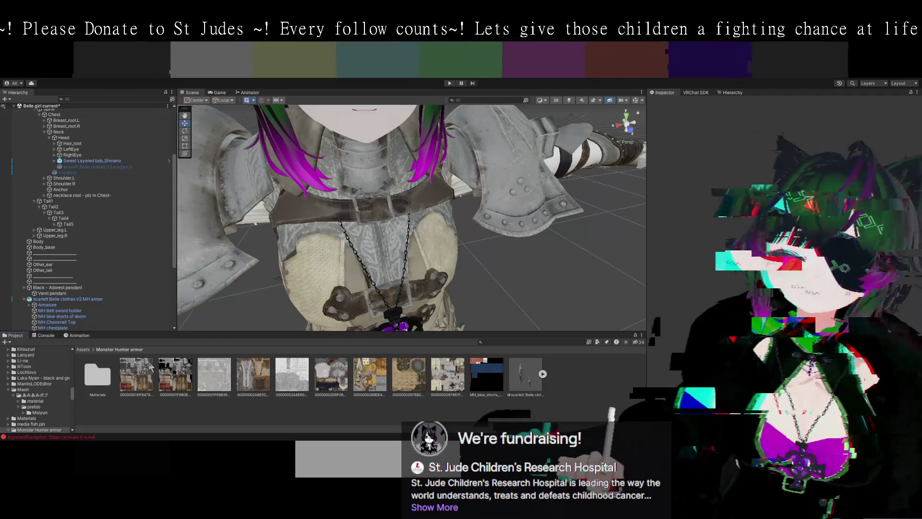
{"action": "left_click", "coordinate": [155, 370]}
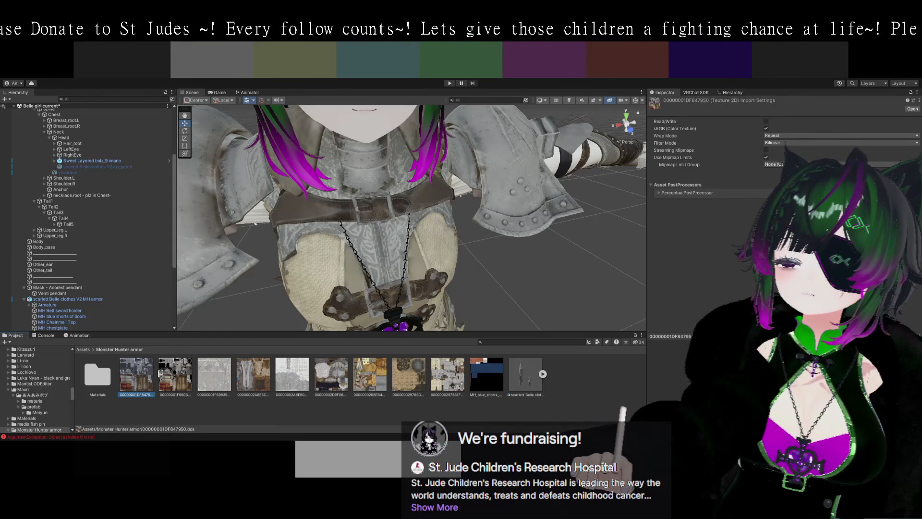
{"action": "left_click", "coordinate": [176, 375]}
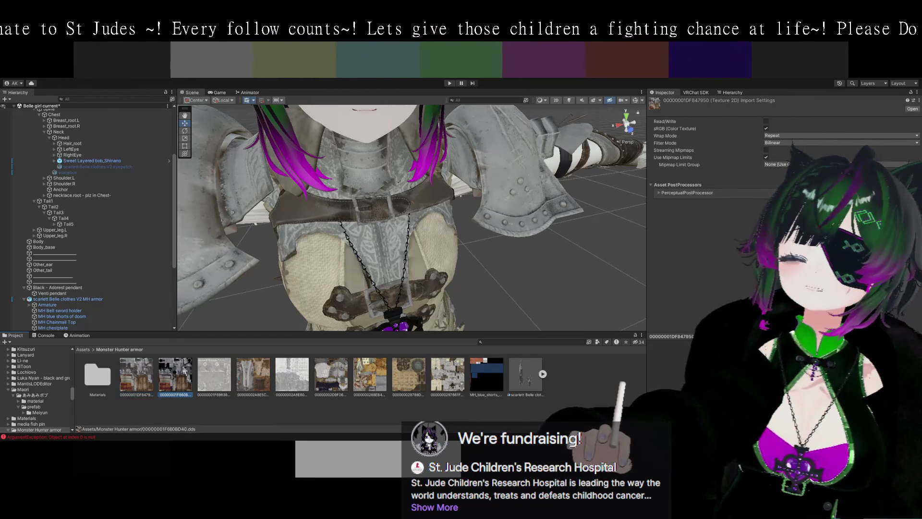
{"action": "left_click", "coordinate": [207, 373]}
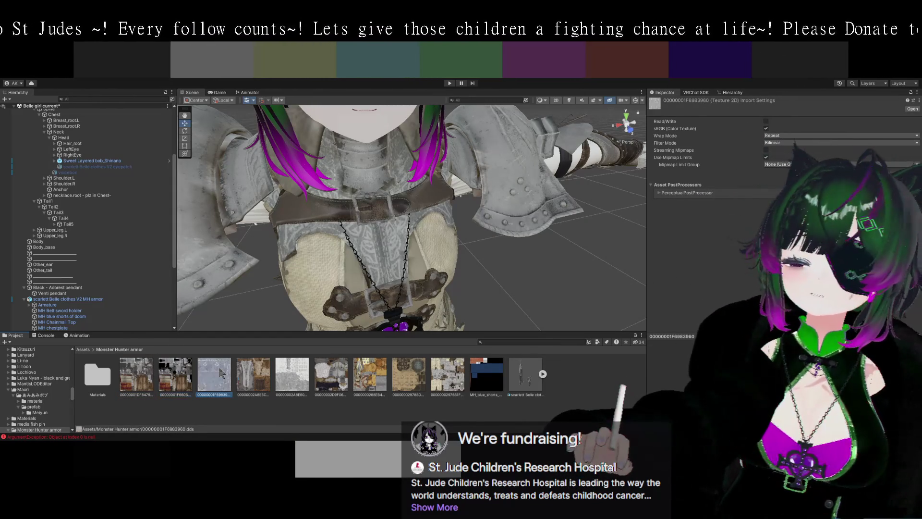
{"action": "left_click", "coordinate": [252, 373]}
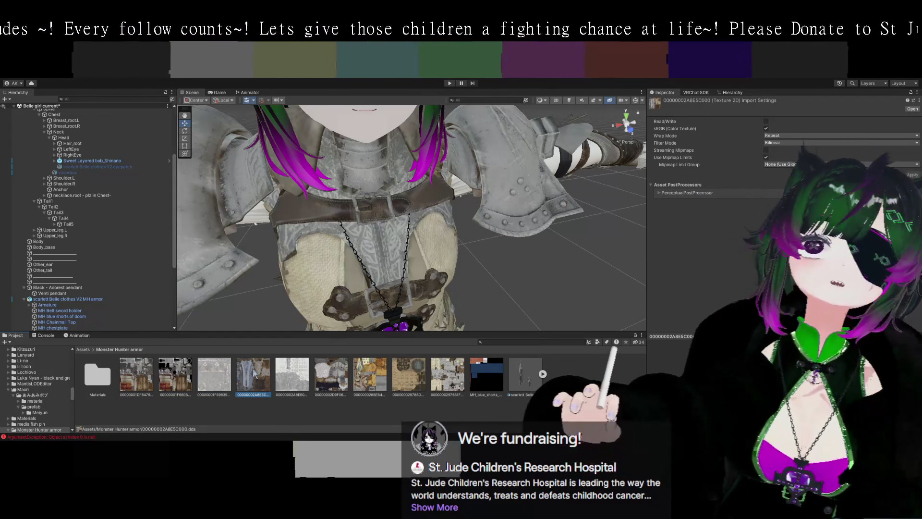
{"action": "left_click", "coordinate": [287, 368]}
{"action": "left_click", "coordinate": [332, 373]}
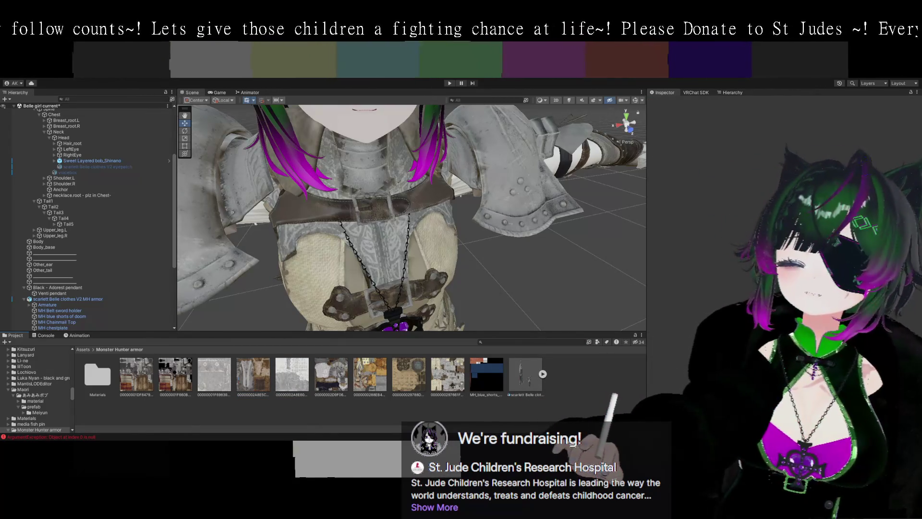
{"action": "left_click", "coordinate": [377, 375]}
{"action": "left_click", "coordinate": [412, 377]}
{"action": "left_click", "coordinate": [453, 379]}
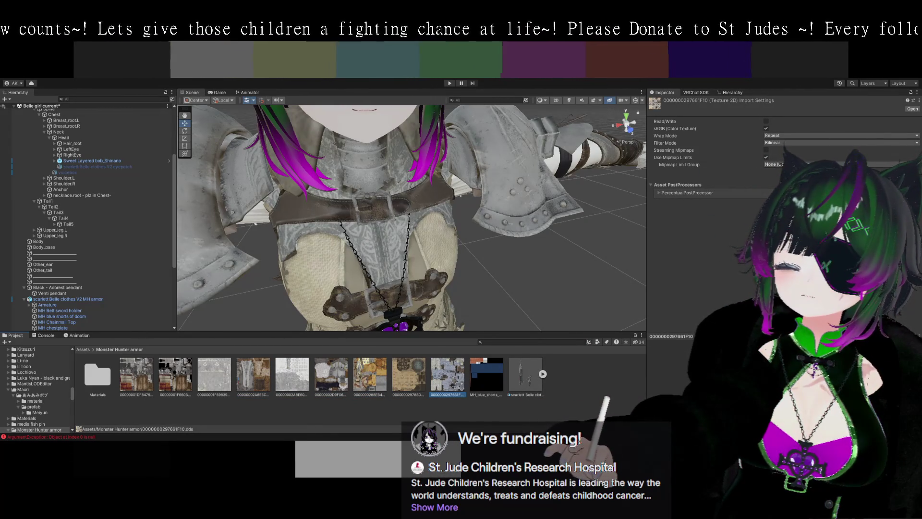
{"action": "left_click", "coordinate": [414, 380]}
{"action": "left_click", "coordinate": [379, 376]}
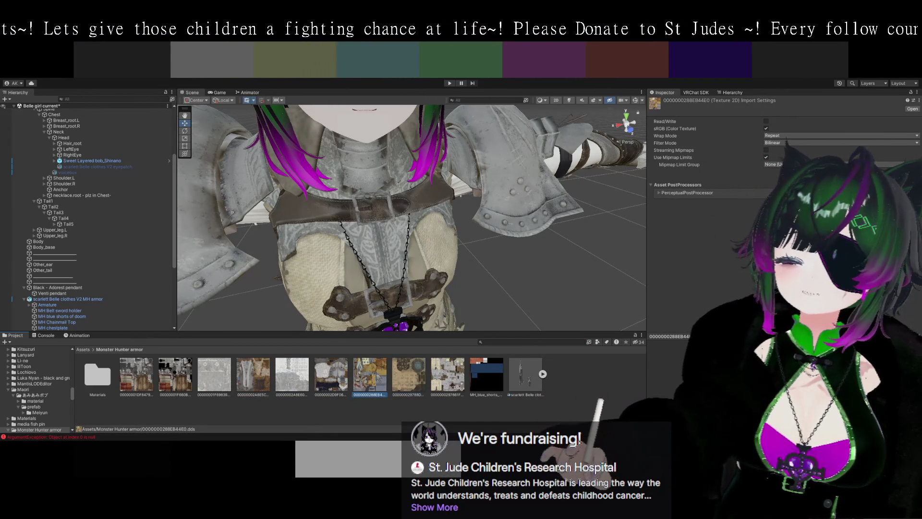
{"action": "mouse_move", "coordinate": [536, 252]}
{"action": "left_mouse_down"}
{"action": "mouse_move", "coordinate": [553, 245]}
{"action": "mouse_move", "coordinate": [505, 212]}
{"action": "mouse_move", "coordinate": [560, 249]}
{"action": "mouse_move", "coordinate": [532, 224]}
{"action": "mouse_move", "coordinate": [474, 257]}
{"action": "mouse_move", "coordinate": [457, 152]}
{"action": "mouse_move", "coordinate": [474, 235]}
{"action": "left_mouse_up"}
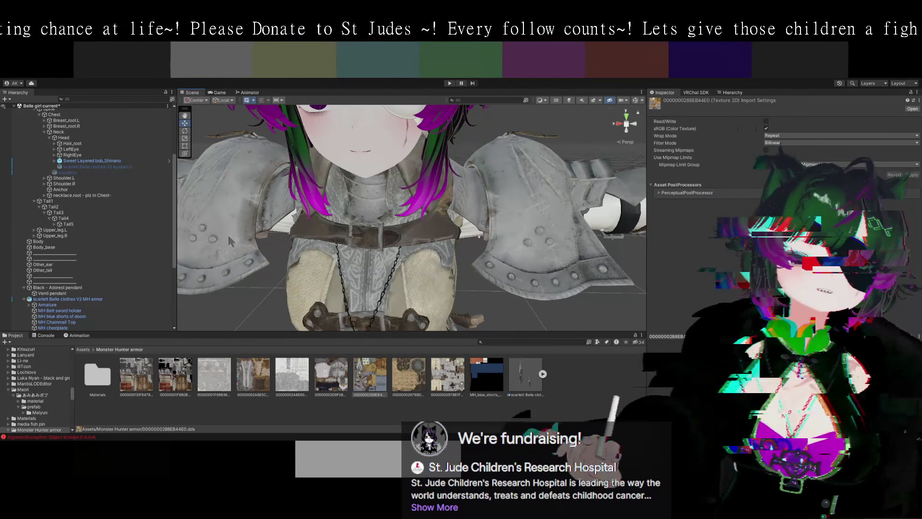
Select the scarlett Belle clothes V2 MH armor object and expand Armature.1 to check its bones
{"action": "scroll", "coordinate": [132, 255], "scroll_direction": "down", "scroll_amount": 5}
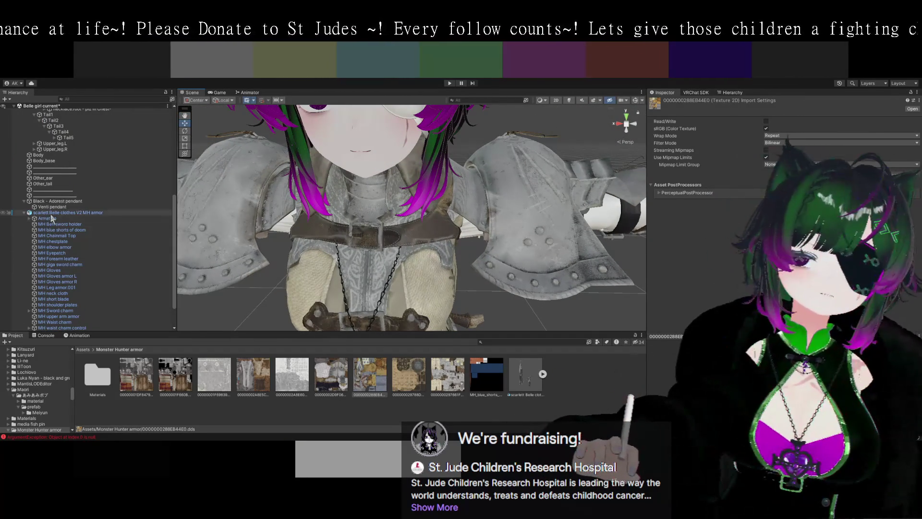
{"action": "left_click", "coordinate": [52, 213]}
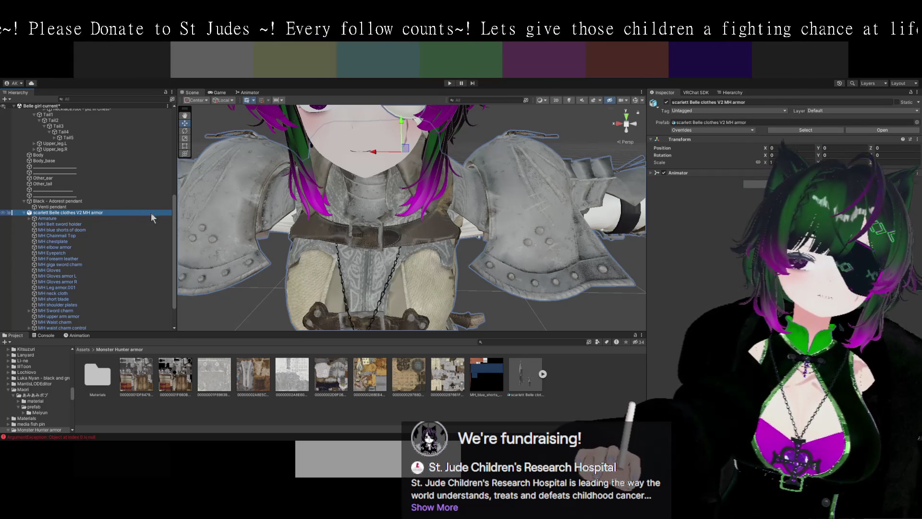
{"action": "left_click_drag", "start_coordinate": [463, 243], "coordinate": [449, 265]}
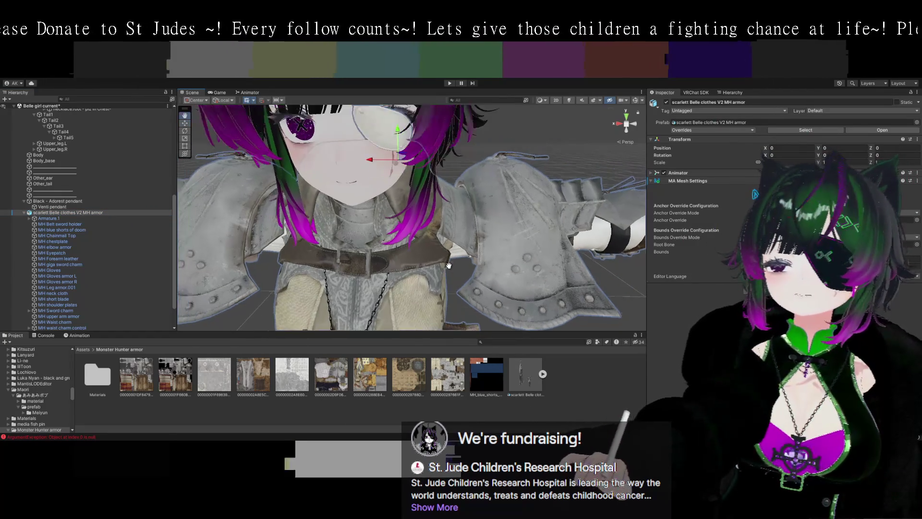
{"action": "scroll", "coordinate": [448, 265], "scroll_direction": "down", "scroll_amount": 10}
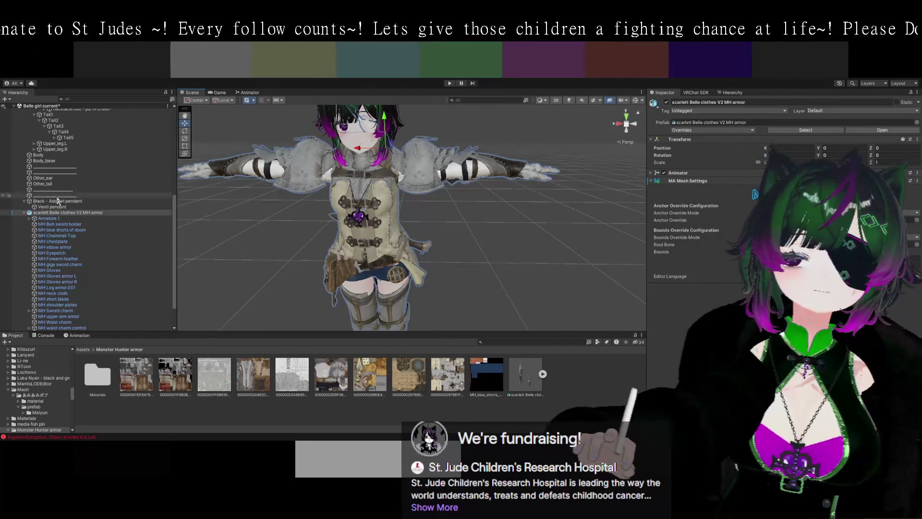
{"action": "double_click", "coordinate": [31, 219]}
{"action": "left_click", "coordinate": [29, 218]}
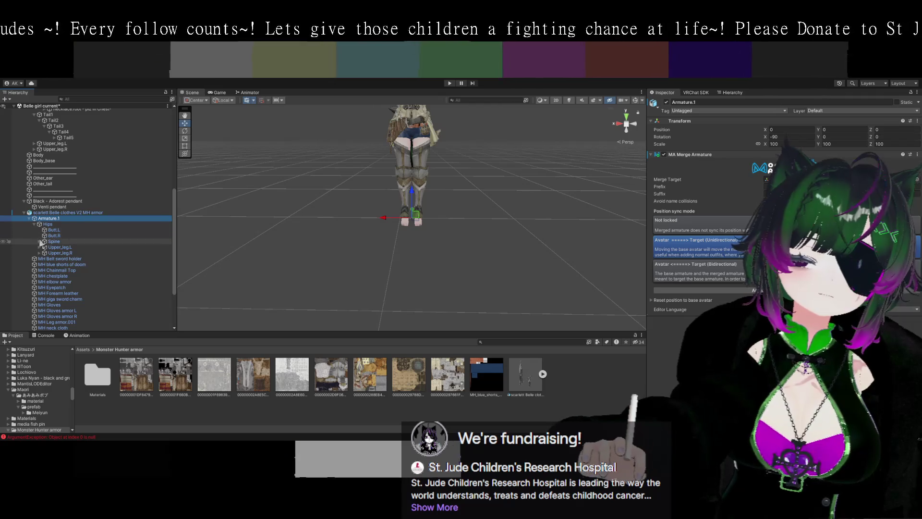
Select the avatar's Body_base mesh to list its blendshapes, viewing it from above and side-on
{"action": "scroll", "coordinate": [309, 242], "scroll_direction": "down", "scroll_amount": 3}
{"action": "mouse_move", "coordinate": [313, 234]}
{"action": "left_mouse_down"}
{"action": "mouse_move", "coordinate": [316, 273]}
{"action": "mouse_move", "coordinate": [412, 286]}
{"action": "mouse_move", "coordinate": [476, 245]}
{"action": "mouse_move", "coordinate": [455, 266]}
{"action": "left_mouse_up"}
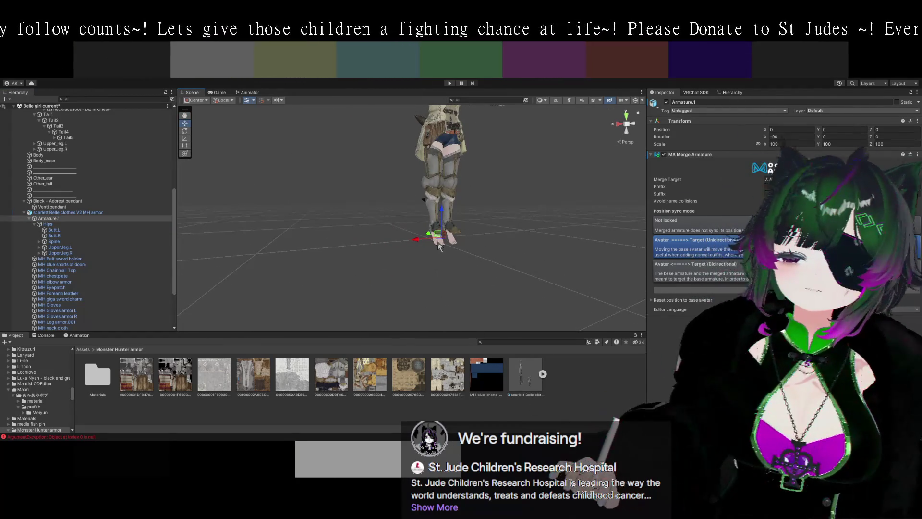
{"action": "left_click", "coordinate": [440, 246]}
{"action": "left_click_drag", "start_coordinate": [556, 257], "coordinate": [565, 263]}
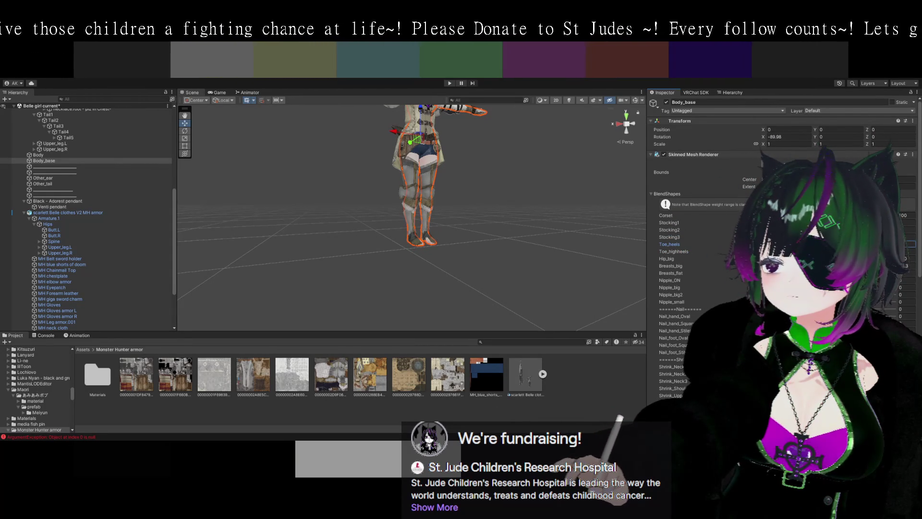
{"action": "key", "text": "f"}
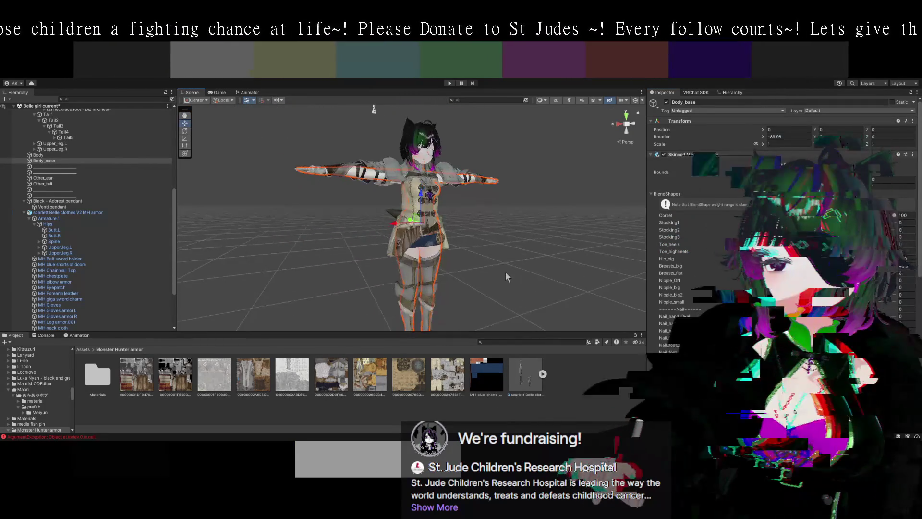
{"action": "scroll", "coordinate": [514, 284], "scroll_direction": "up", "scroll_amount": 5}
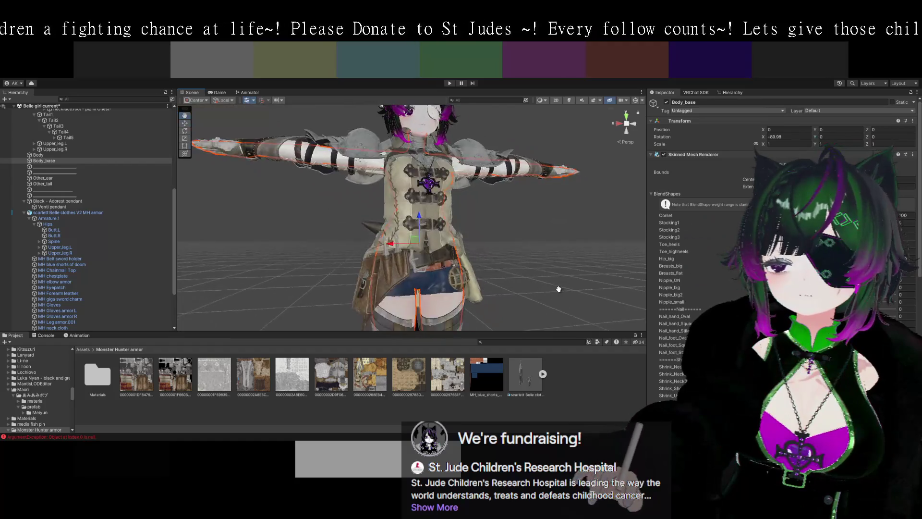
{"action": "mouse_move", "coordinate": [559, 289]}
{"action": "left_mouse_down"}
{"action": "mouse_move", "coordinate": [518, 251]}
{"action": "mouse_move", "coordinate": [523, 223]}
{"action": "mouse_move", "coordinate": [524, 263]}
{"action": "mouse_move", "coordinate": [454, 258]}
{"action": "left_mouse_up"}
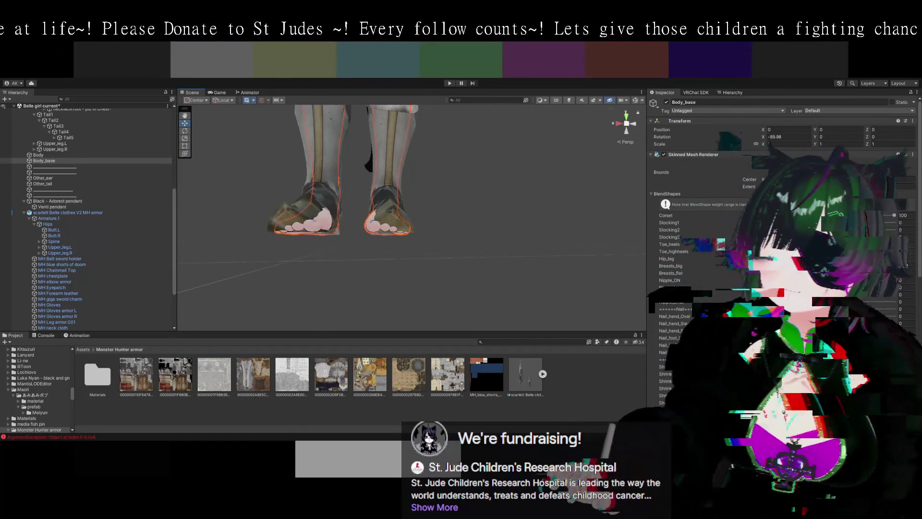
{"action": "scroll", "coordinate": [720, 240], "scroll_direction": "down", "scroll_amount": 2}
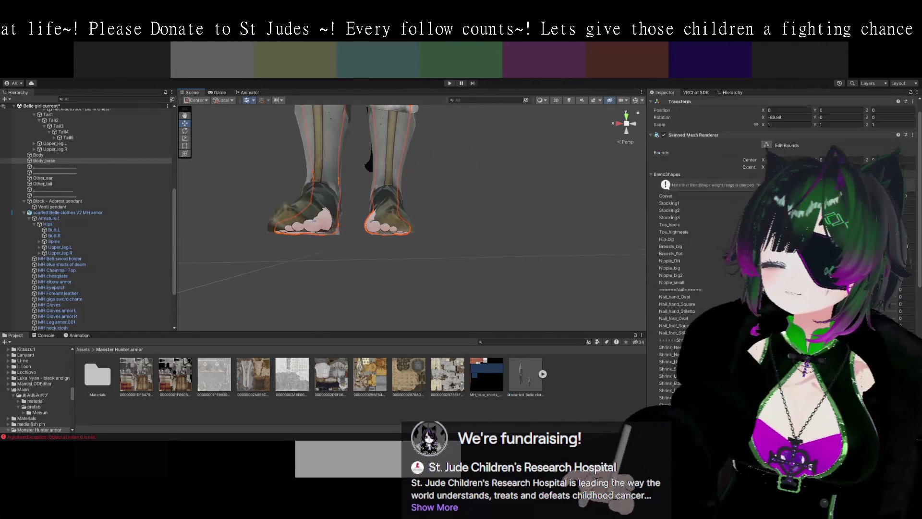
{"action": "scroll", "coordinate": [720, 240], "scroll_direction": "down", "scroll_amount": 6}
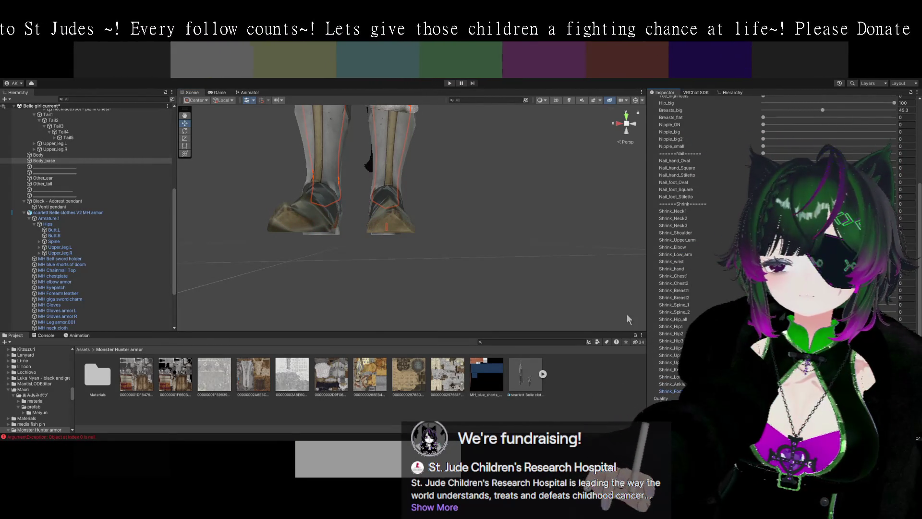
{"action": "mouse_move", "coordinate": [543, 277]}
{"action": "left_mouse_down"}
{"action": "mouse_move", "coordinate": [456, 207]}
{"action": "mouse_move", "coordinate": [427, 207]}
{"action": "mouse_move", "coordinate": [385, 183]}
{"action": "mouse_move", "coordinate": [465, 267]}
{"action": "mouse_move", "coordinate": [418, 297]}
{"action": "mouse_move", "coordinate": [462, 286]}
{"action": "left_mouse_up"}
{"action": "scroll", "coordinate": [465, 289], "scroll_direction": "up", "scroll_amount": 3}
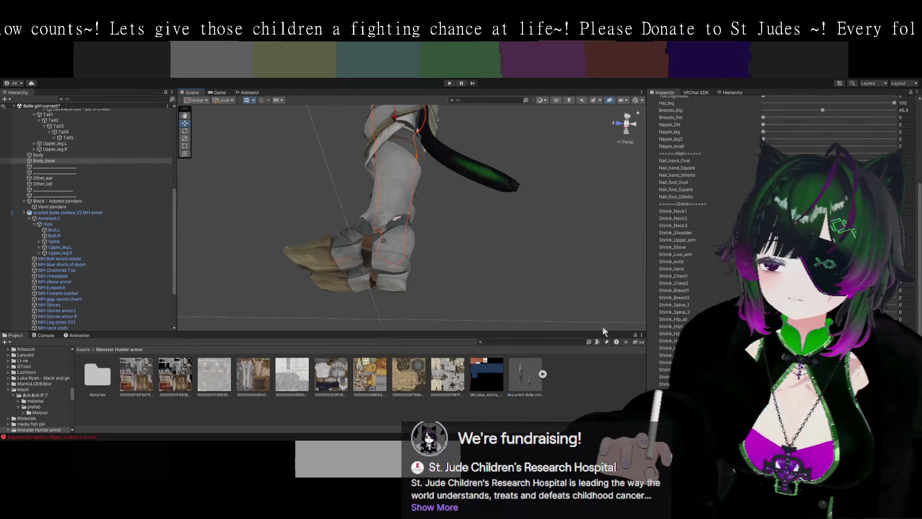
{"action": "mouse_move", "coordinate": [461, 283]}
{"action": "left_mouse_down"}
{"action": "mouse_move", "coordinate": [564, 275]}
{"action": "mouse_move", "coordinate": [494, 279]}
{"action": "mouse_move", "coordinate": [557, 231]}
{"action": "left_mouse_up"}
{"action": "scroll", "coordinate": [729, 298], "scroll_direction": "up", "scroll_amount": 5}
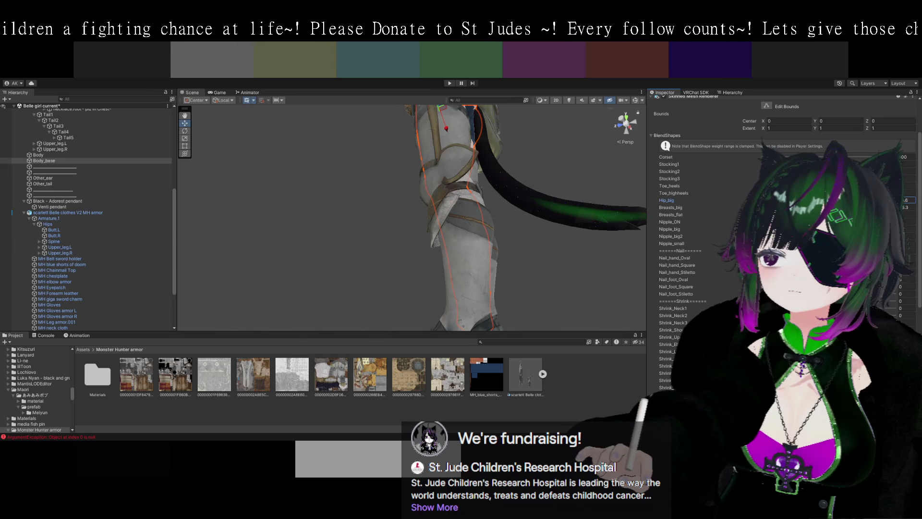
{"action": "mouse_move", "coordinate": [611, 224]}
{"action": "left_mouse_down"}
{"action": "mouse_move", "coordinate": [557, 245]}
{"action": "mouse_move", "coordinate": [547, 204]}
{"action": "mouse_move", "coordinate": [556, 226]}
{"action": "mouse_move", "coordinate": [607, 243]}
{"action": "mouse_move", "coordinate": [462, 246]}
{"action": "mouse_move", "coordinate": [540, 257]}
{"action": "mouse_move", "coordinate": [413, 250]}
{"action": "left_mouse_up"}
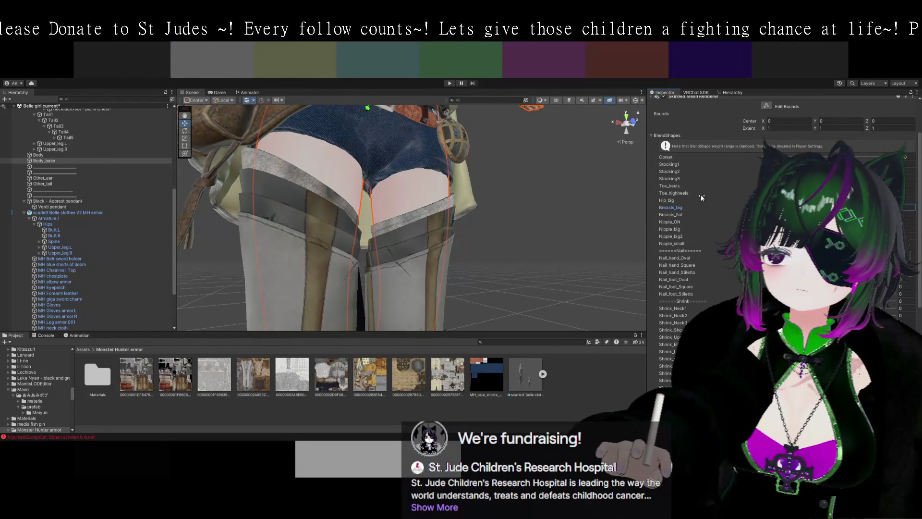
{"action": "mouse_move", "coordinate": [557, 230]}
{"action": "left_mouse_down"}
{"action": "mouse_move", "coordinate": [531, 206]}
{"action": "mouse_move", "coordinate": [539, 211]}
{"action": "mouse_move", "coordinate": [517, 206]}
{"action": "mouse_move", "coordinate": [500, 298]}
{"action": "left_mouse_up"}
{"action": "mouse_move", "coordinate": [499, 250]}
{"action": "left_mouse_down"}
{"action": "mouse_move", "coordinate": [591, 285]}
{"action": "mouse_move", "coordinate": [582, 299]}
{"action": "mouse_move", "coordinate": [570, 275]}
{"action": "mouse_move", "coordinate": [470, 254]}
{"action": "mouse_move", "coordinate": [486, 249]}
{"action": "mouse_move", "coordinate": [452, 237]}
{"action": "mouse_move", "coordinate": [533, 268]}
{"action": "mouse_move", "coordinate": [520, 224]}
{"action": "mouse_move", "coordinate": [479, 283]}
{"action": "mouse_move", "coordinate": [394, 281]}
{"action": "mouse_move", "coordinate": [451, 283]}
{"action": "mouse_move", "coordinate": [399, 190]}
{"action": "mouse_move", "coordinate": [484, 240]}
{"action": "mouse_move", "coordinate": [542, 246]}
{"action": "mouse_move", "coordinate": [528, 215]}
{"action": "mouse_move", "coordinate": [541, 255]}
{"action": "mouse_move", "coordinate": [554, 262]}
{"action": "mouse_move", "coordinate": [531, 231]}
{"action": "mouse_move", "coordinate": [504, 246]}
{"action": "mouse_move", "coordinate": [486, 244]}
{"action": "mouse_move", "coordinate": [526, 251]}
{"action": "mouse_move", "coordinate": [480, 241]}
{"action": "mouse_move", "coordinate": [468, 247]}
{"action": "mouse_move", "coordinate": [492, 232]}
{"action": "mouse_move", "coordinate": [477, 253]}
{"action": "mouse_move", "coordinate": [508, 247]}
{"action": "mouse_move", "coordinate": [467, 136]}
{"action": "left_mouse_up"}
{"action": "scroll", "coordinate": [560, 261], "scroll_direction": "down", "scroll_amount": 10}
{"action": "scroll", "coordinate": [540, 258], "scroll_direction": "up", "scroll_amount": 8}
{"action": "scroll", "coordinate": [485, 245], "scroll_direction": "down", "scroll_amount": 3}
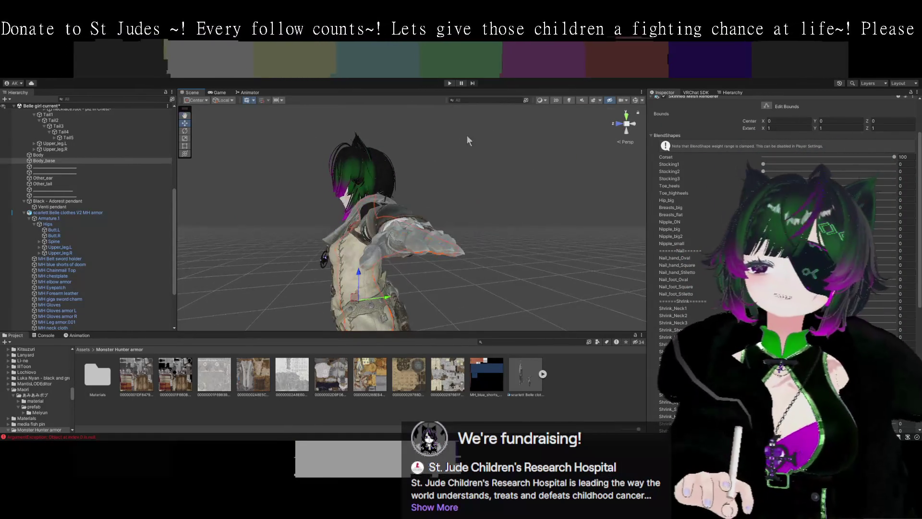
Collapse the MH armor object, select the Shinano Expanded Hair bones preset avatar, and press Play
{"action": "left_click", "coordinate": [28, 214]}
{"action": "left_click", "coordinate": [23, 212]}
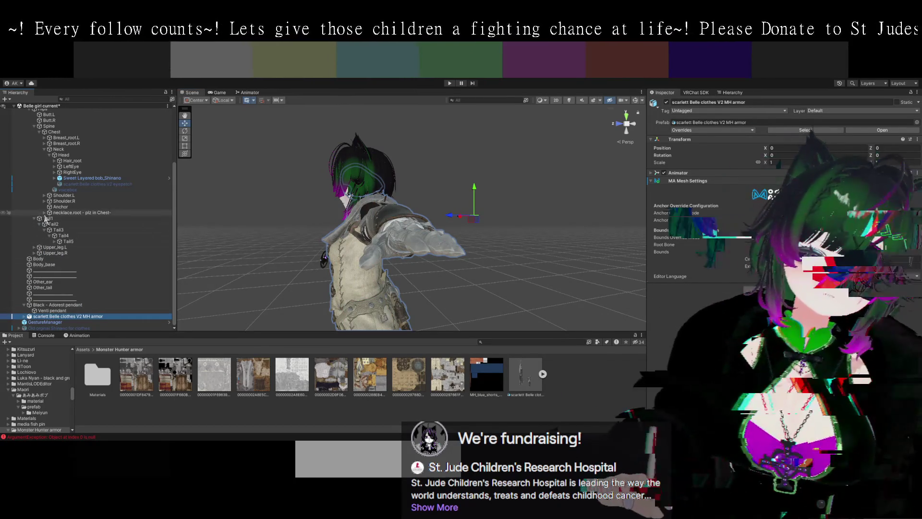
{"action": "scroll", "coordinate": [62, 230], "scroll_direction": "up", "scroll_amount": 3}
{"action": "left_click", "coordinate": [53, 140]}
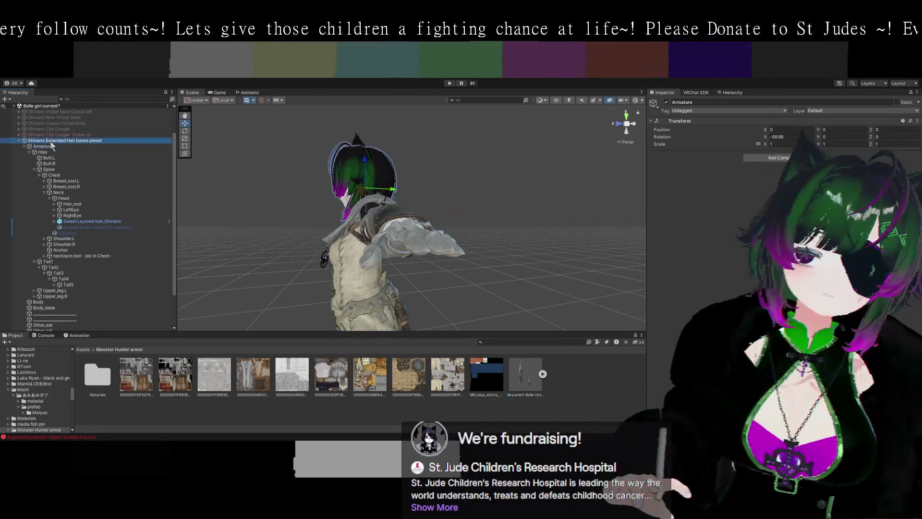
{"action": "left_click", "coordinate": [449, 84]}
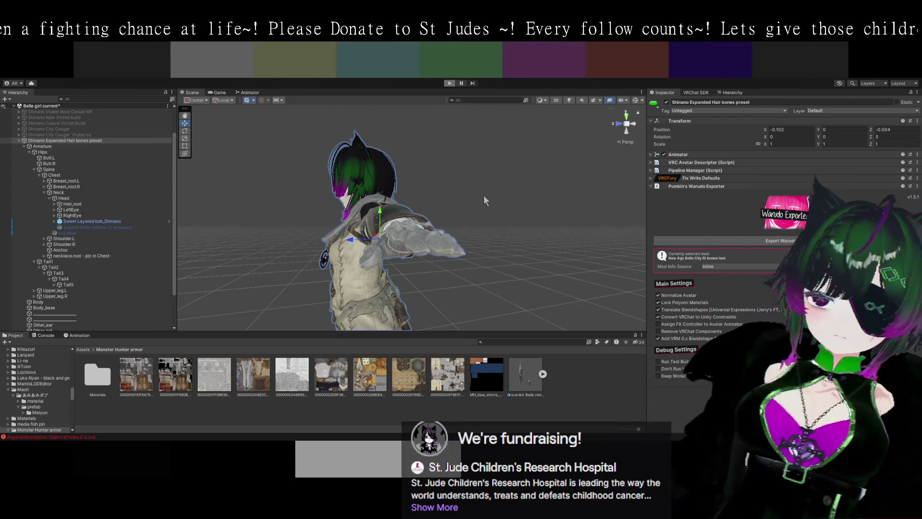
Enter play mode with Ctrl+P, return to the Scene tab, and select GestureManager
{"action": "key", "text": "ctrl+p"}
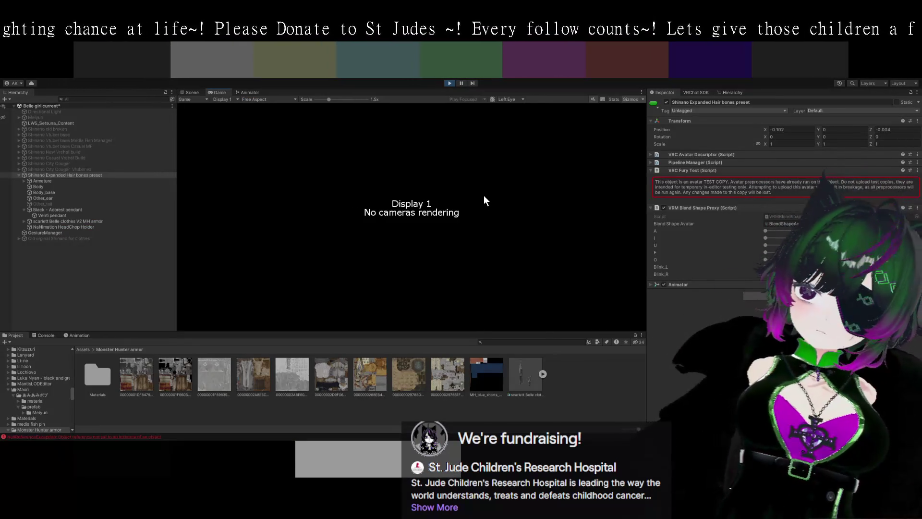
{"action": "left_click", "coordinate": [191, 93]}
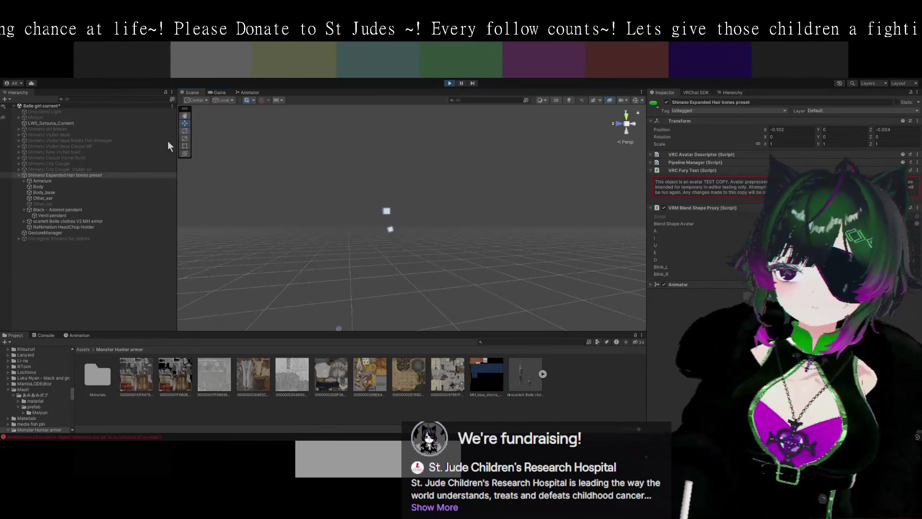
{"action": "left_click", "coordinate": [65, 232]}
{"action": "mouse_move", "coordinate": [436, 245]}
{"action": "left_mouse_down"}
{"action": "mouse_move", "coordinate": [385, 271]}
{"action": "mouse_move", "coordinate": [509, 269]}
{"action": "mouse_move", "coordinate": [287, 199]}
{"action": "left_mouse_up"}
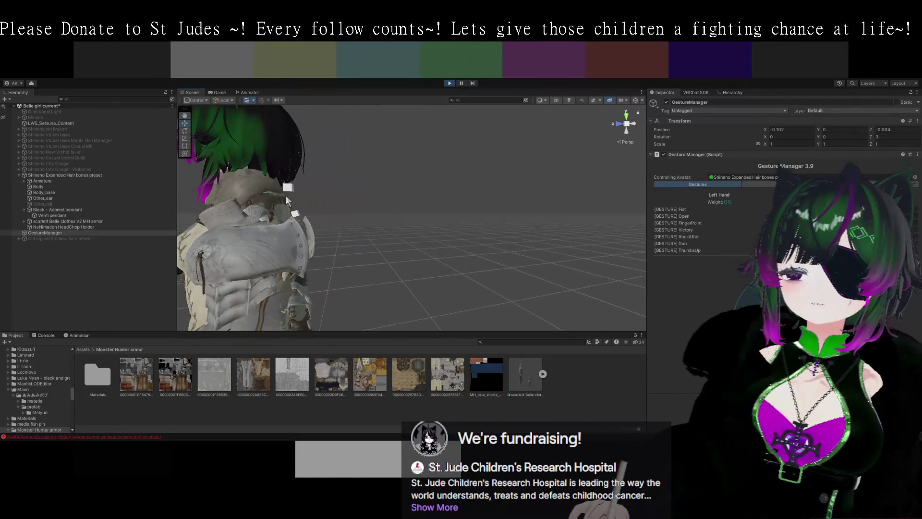
Select the sword holder piece and its root on the avatar, then clear the selection
{"action": "left_click", "coordinate": [286, 188]}
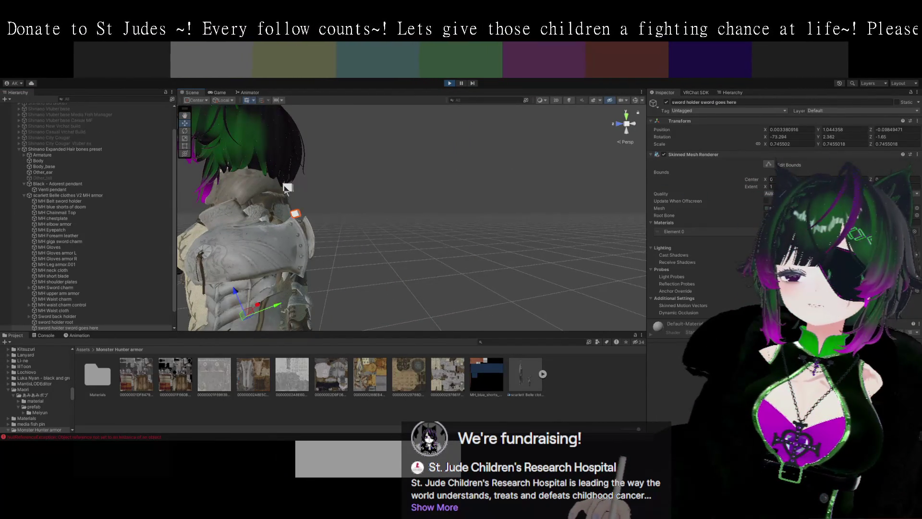
{"action": "left_click", "coordinate": [295, 209]}
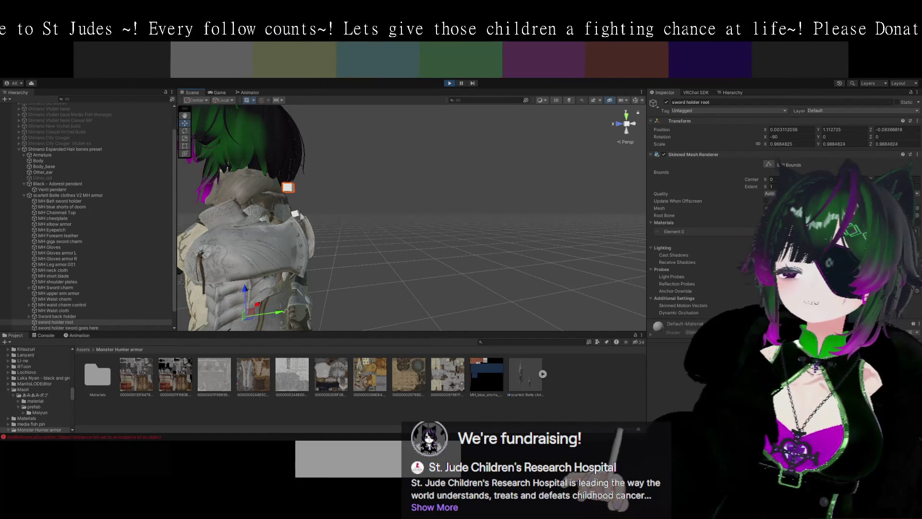
{"action": "left_click", "coordinate": [319, 225]}
{"action": "mouse_move", "coordinate": [320, 225]}
{"action": "left_mouse_down"}
{"action": "mouse_move", "coordinate": [377, 267]}
{"action": "mouse_move", "coordinate": [488, 244]}
{"action": "mouse_move", "coordinate": [444, 247]}
{"action": "mouse_move", "coordinate": [431, 256]}
{"action": "mouse_move", "coordinate": [502, 254]}
{"action": "mouse_move", "coordinate": [496, 215]}
{"action": "mouse_move", "coordinate": [474, 208]}
{"action": "mouse_move", "coordinate": [480, 216]}
{"action": "left_mouse_up"}
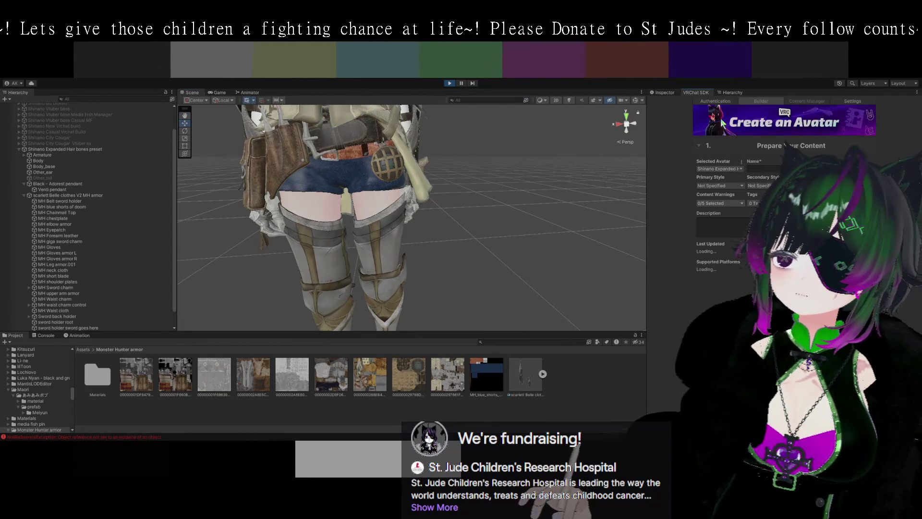
Select GestureManager to show its hand gesture controls and orbit and zoom onto the avatar
{"action": "scroll", "coordinate": [93, 281], "scroll_direction": "down", "scroll_amount": 2}
{"action": "left_click", "coordinate": [52, 322]}
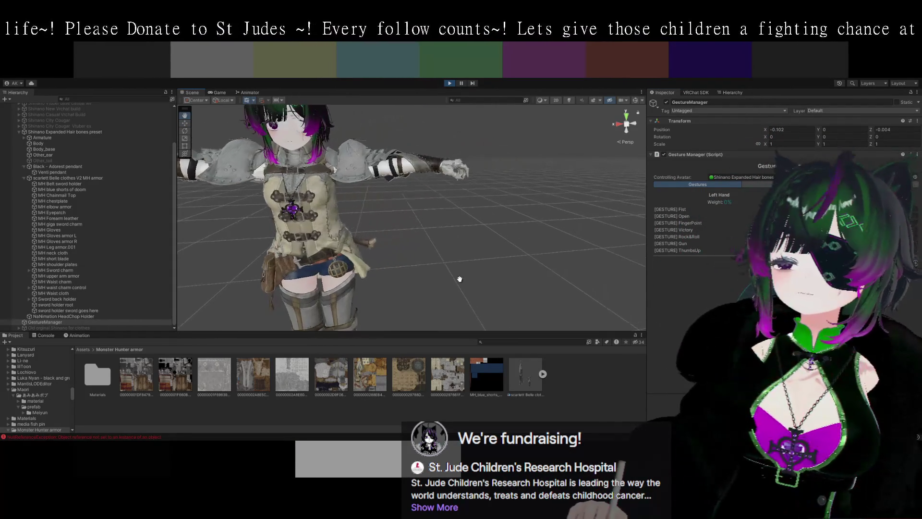
{"action": "left_click_drag", "start_coordinate": [472, 248], "coordinate": [549, 269]}
{"action": "scroll", "coordinate": [537, 269], "scroll_direction": "up", "scroll_amount": 10}
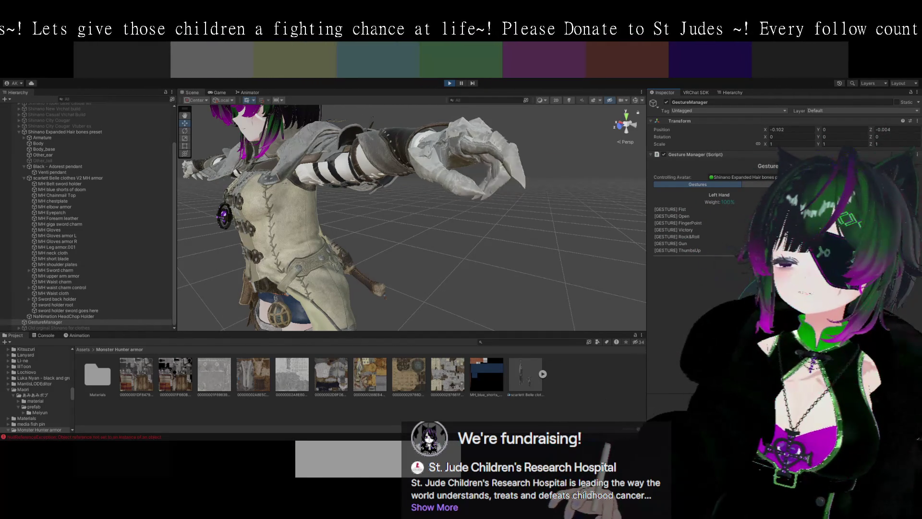
{"action": "left_click_drag", "start_coordinate": [570, 239], "coordinate": [551, 259]}
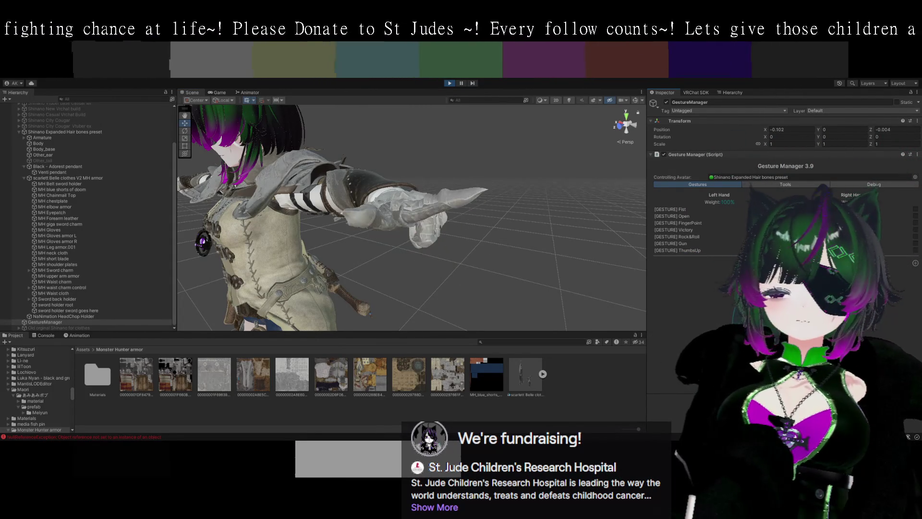
{"action": "mouse_move", "coordinate": [508, 295]}
{"action": "left_mouse_down"}
{"action": "mouse_move", "coordinate": [500, 239]}
{"action": "mouse_move", "coordinate": [527, 260]}
{"action": "mouse_move", "coordinate": [476, 236]}
{"action": "mouse_move", "coordinate": [463, 305]}
{"action": "mouse_move", "coordinate": [485, 278]}
{"action": "mouse_move", "coordinate": [477, 262]}
{"action": "mouse_move", "coordinate": [442, 245]}
{"action": "mouse_move", "coordinate": [471, 251]}
{"action": "mouse_move", "coordinate": [484, 241]}
{"action": "left_mouse_up"}
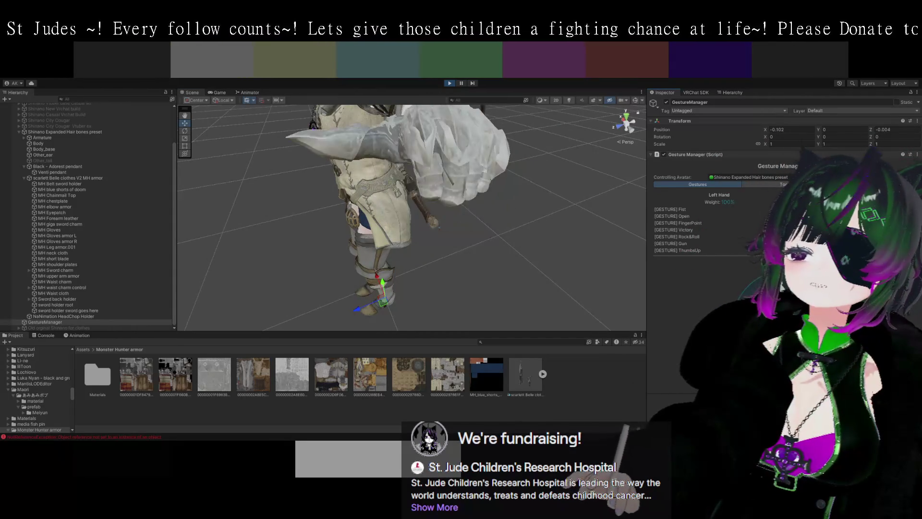
{"action": "left_click_drag", "start_coordinate": [599, 238], "coordinate": [560, 249]}
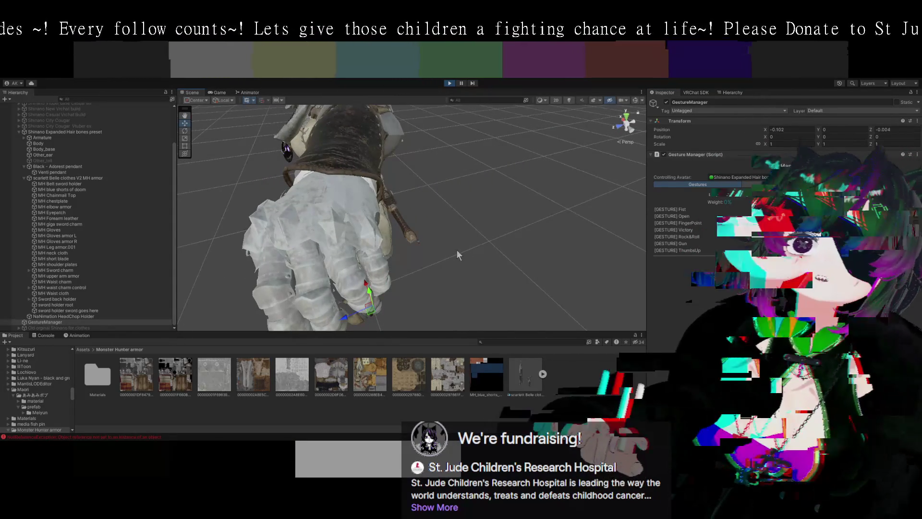
{"action": "mouse_move", "coordinate": [514, 245]}
{"action": "left_mouse_down"}
{"action": "mouse_move", "coordinate": [531, 234]}
{"action": "mouse_move", "coordinate": [497, 264]}
{"action": "mouse_move", "coordinate": [371, 250]}
{"action": "mouse_move", "coordinate": [472, 269]}
{"action": "mouse_move", "coordinate": [488, 250]}
{"action": "mouse_move", "coordinate": [446, 235]}
{"action": "mouse_move", "coordinate": [462, 213]}
{"action": "mouse_move", "coordinate": [488, 238]}
{"action": "mouse_move", "coordinate": [462, 232]}
{"action": "mouse_move", "coordinate": [510, 247]}
{"action": "mouse_move", "coordinate": [469, 219]}
{"action": "mouse_move", "coordinate": [448, 235]}
{"action": "mouse_move", "coordinate": [507, 253]}
{"action": "left_mouse_up"}
{"action": "scroll", "coordinate": [507, 253], "scroll_direction": "up", "scroll_amount": 1}
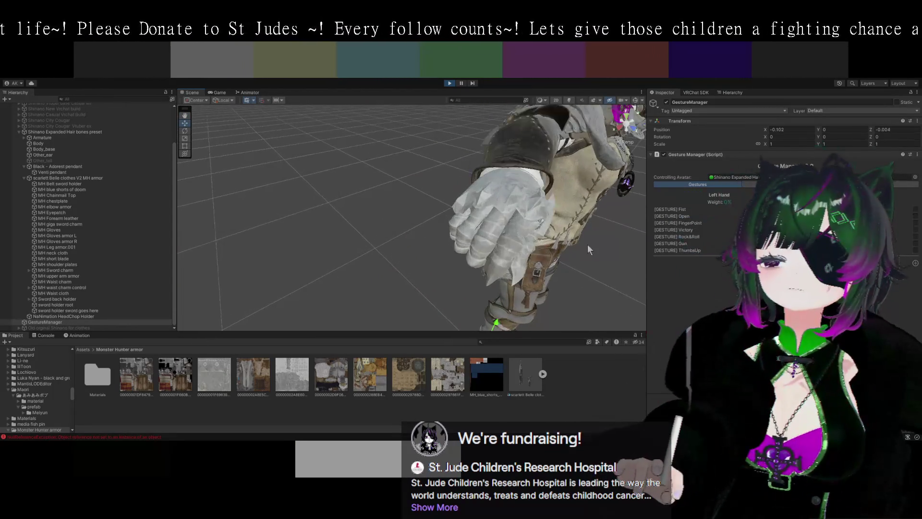
Cycle the left hand through Fist, Open, FingerPoint, Victory and the next gesture, viewing the armoured hand
{"action": "scroll", "coordinate": [587, 244], "scroll_direction": "up", "scroll_amount": 2}
{"action": "left_click", "coordinate": [915, 211]}
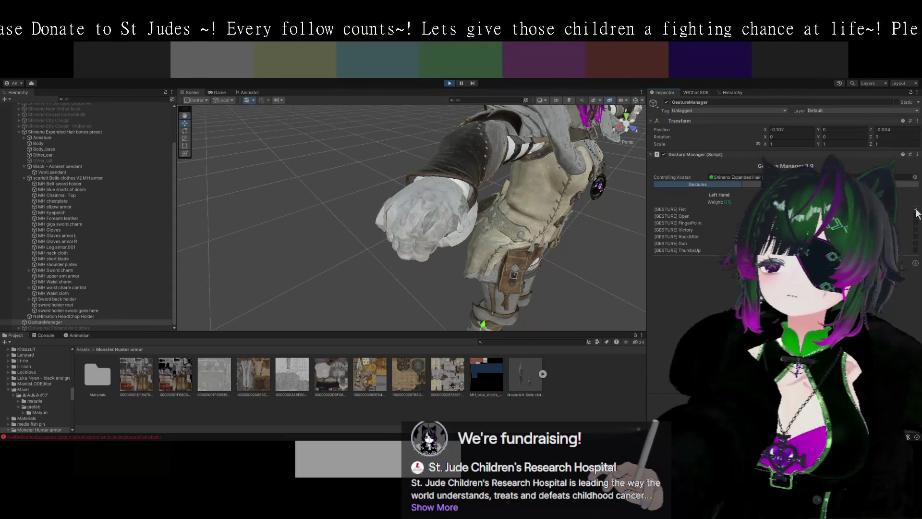
{"action": "left_click", "coordinate": [915, 216]}
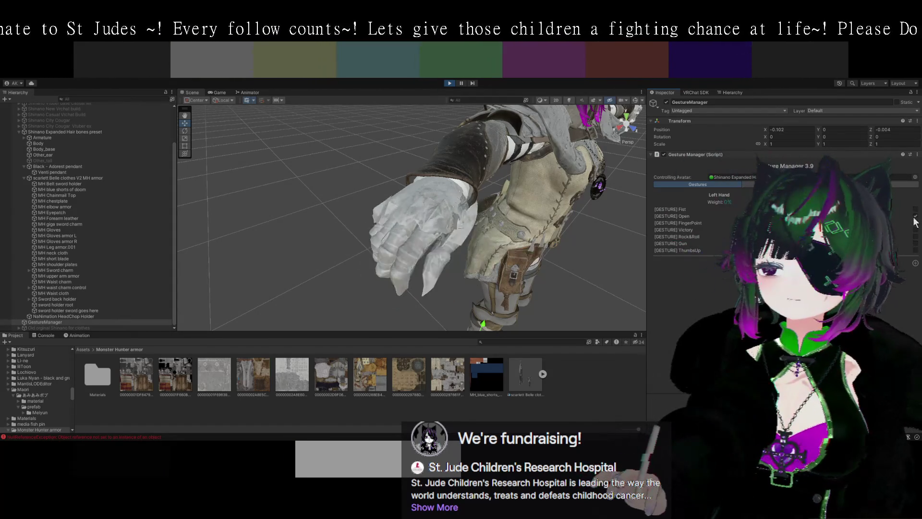
{"action": "left_click", "coordinate": [915, 223]}
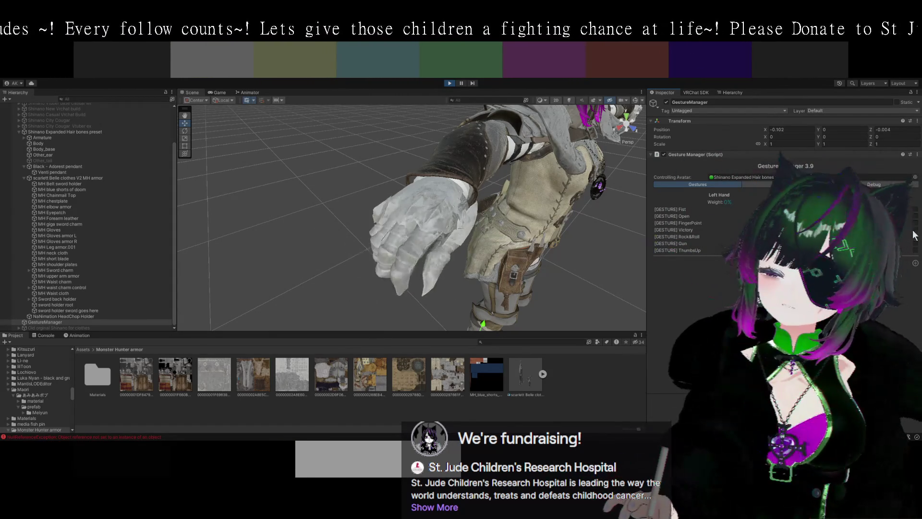
{"action": "left_click", "coordinate": [915, 229]}
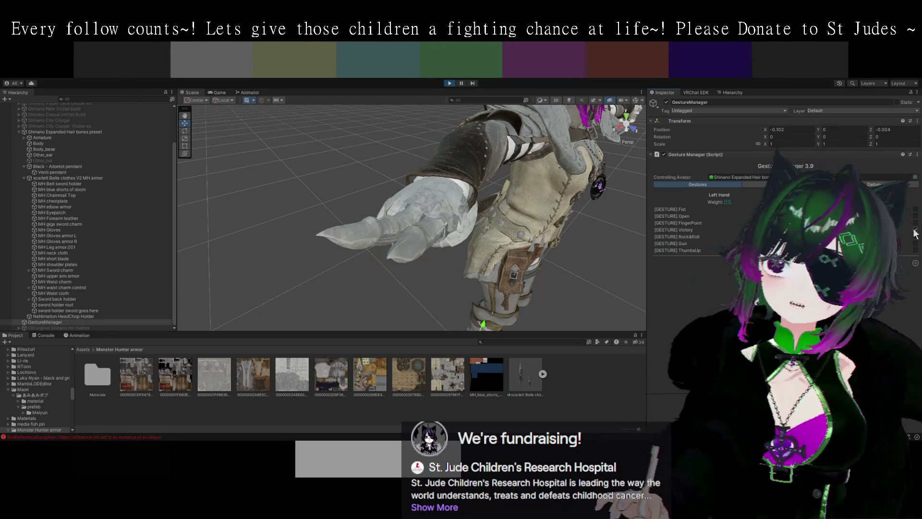
{"action": "left_click", "coordinate": [915, 243]}
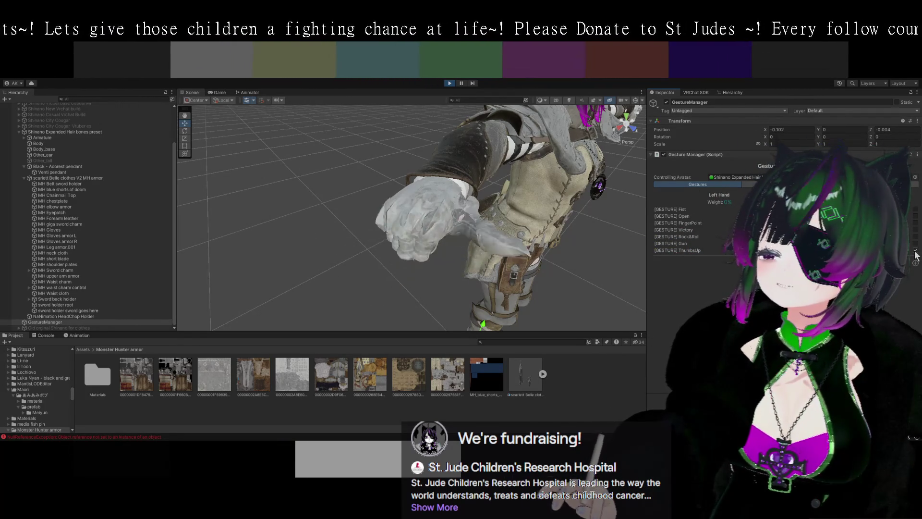
{"action": "mouse_move", "coordinate": [591, 285]}
{"action": "left_mouse_down"}
{"action": "mouse_move", "coordinate": [595, 261]}
{"action": "mouse_move", "coordinate": [478, 257]}
{"action": "mouse_move", "coordinate": [456, 297]}
{"action": "left_mouse_up"}
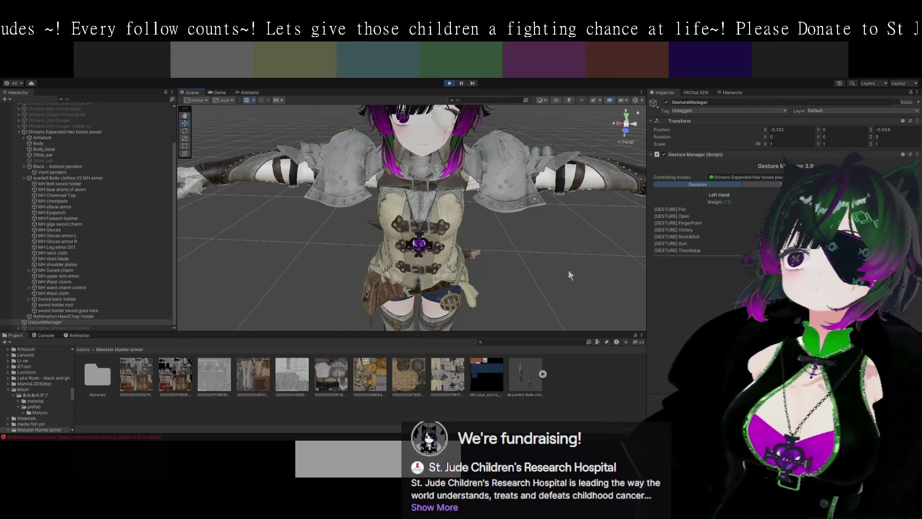
Orbit close to the avatar's front and select the MH Eyepatch piece
{"action": "mouse_move", "coordinate": [627, 233]}
{"action": "left_mouse_down"}
{"action": "mouse_move", "coordinate": [536, 262]}
{"action": "mouse_move", "coordinate": [451, 159]}
{"action": "left_mouse_up"}
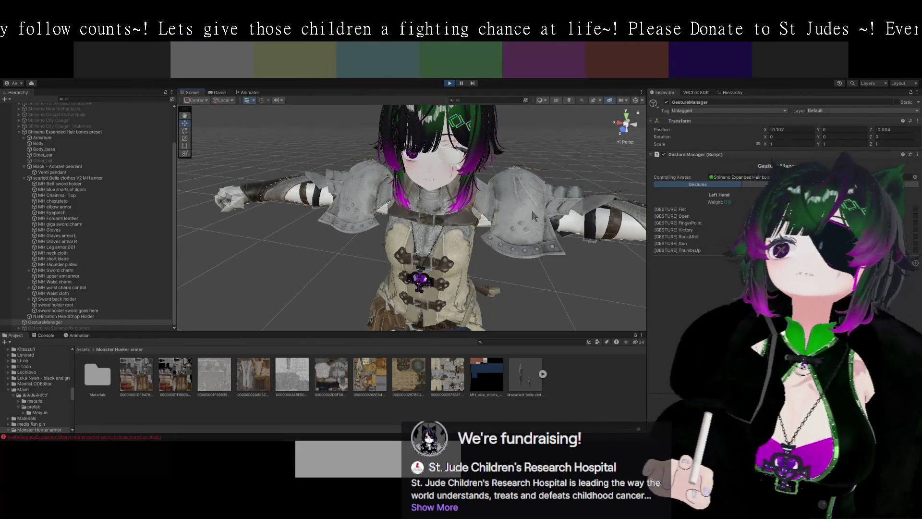
{"action": "scroll", "coordinate": [541, 216], "scroll_direction": "up", "scroll_amount": 3}
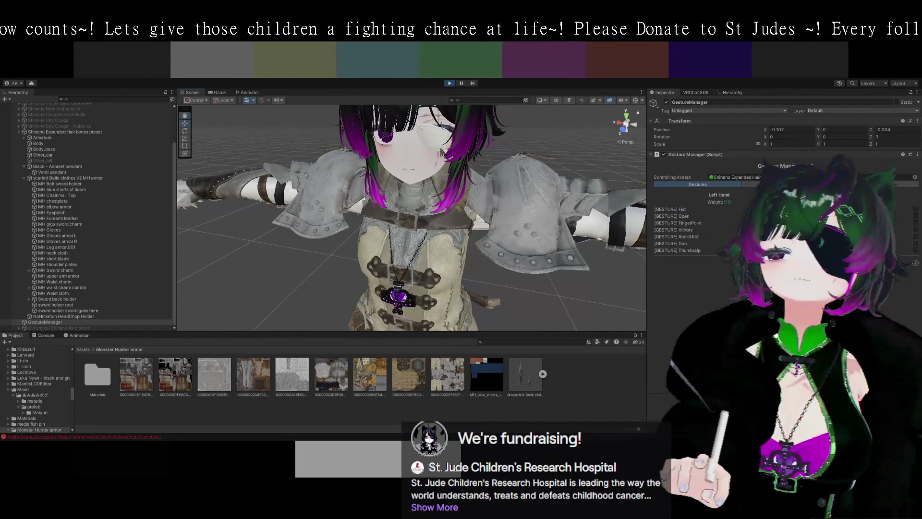
{"action": "left_click", "coordinate": [487, 172]}
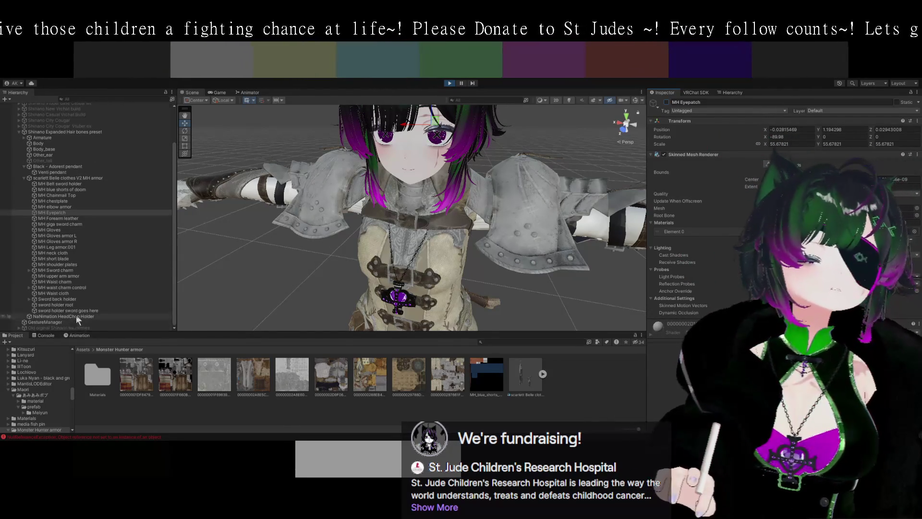
Exit play mode and select the Body_base mesh from a close side view of the arm
{"action": "scroll", "coordinate": [91, 289], "scroll_direction": "up", "scroll_amount": 3}
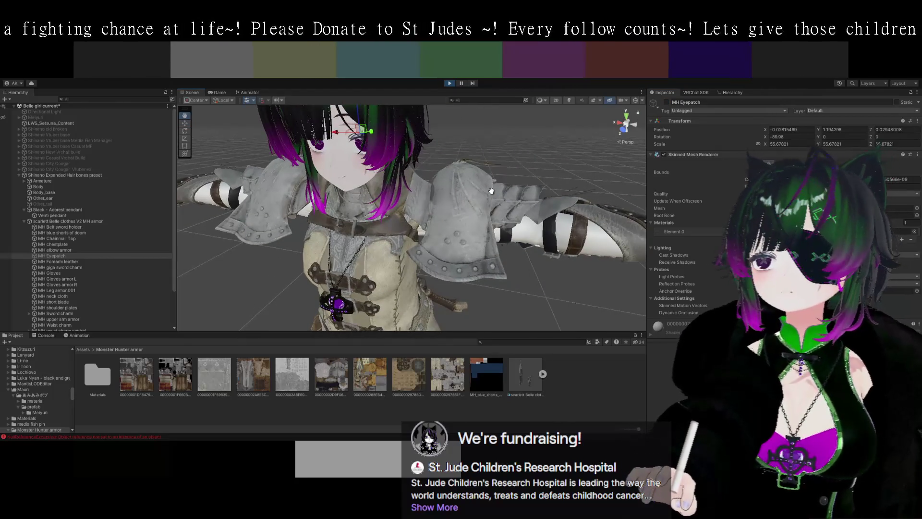
{"action": "left_click", "coordinate": [452, 84]}
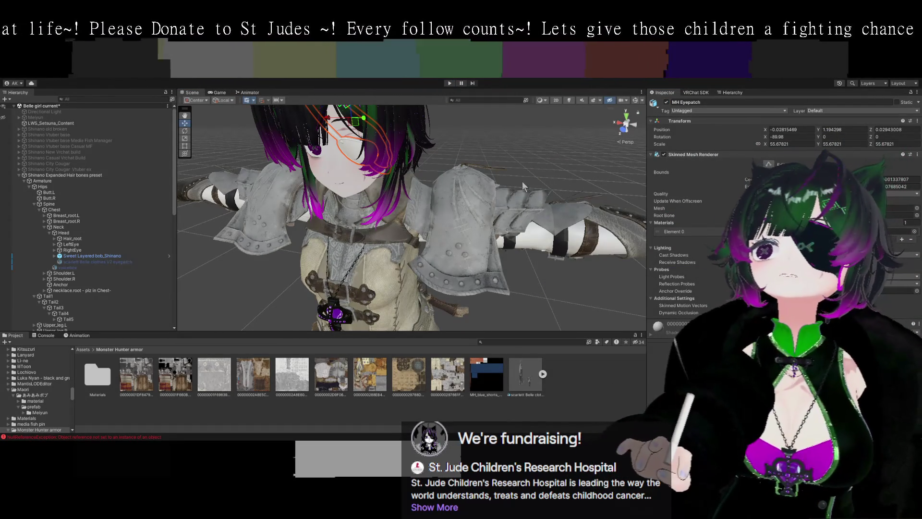
{"action": "mouse_move", "coordinate": [487, 227]}
{"action": "left_mouse_down"}
{"action": "mouse_move", "coordinate": [561, 258]}
{"action": "mouse_move", "coordinate": [341, 221]}
{"action": "mouse_move", "coordinate": [418, 240]}
{"action": "left_mouse_up"}
{"action": "left_click", "coordinate": [418, 240]}
Frame the armoured arm and hide the scarlett Belle clothes V2 MH armor to inspect the hand
{"action": "mouse_move", "coordinate": [509, 246]}
{"action": "left_mouse_down"}
{"action": "mouse_move", "coordinate": [534, 257]}
{"action": "mouse_move", "coordinate": [522, 269]}
{"action": "mouse_move", "coordinate": [467, 246]}
{"action": "mouse_move", "coordinate": [485, 254]}
{"action": "left_mouse_up"}
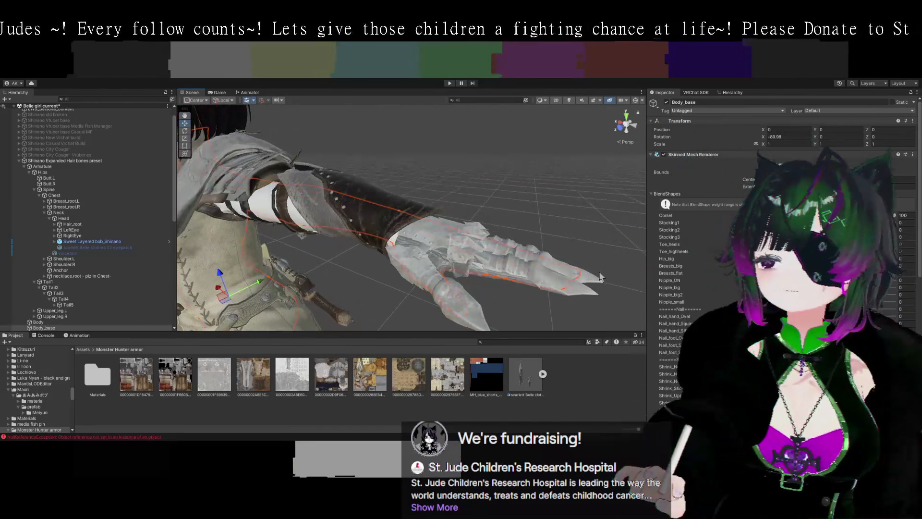
{"action": "scroll", "coordinate": [696, 241], "scroll_direction": "down", "scroll_amount": 10}
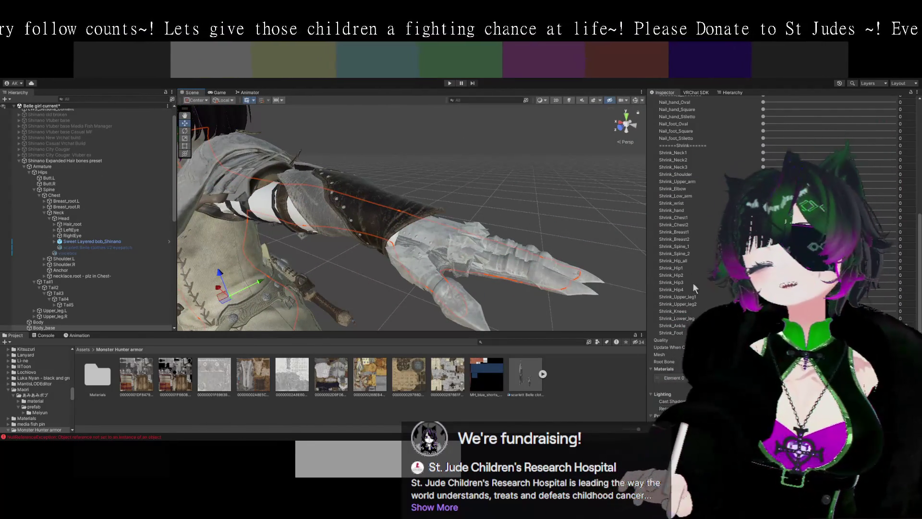
{"action": "scroll", "coordinate": [693, 226], "scroll_direction": "up", "scroll_amount": 4}
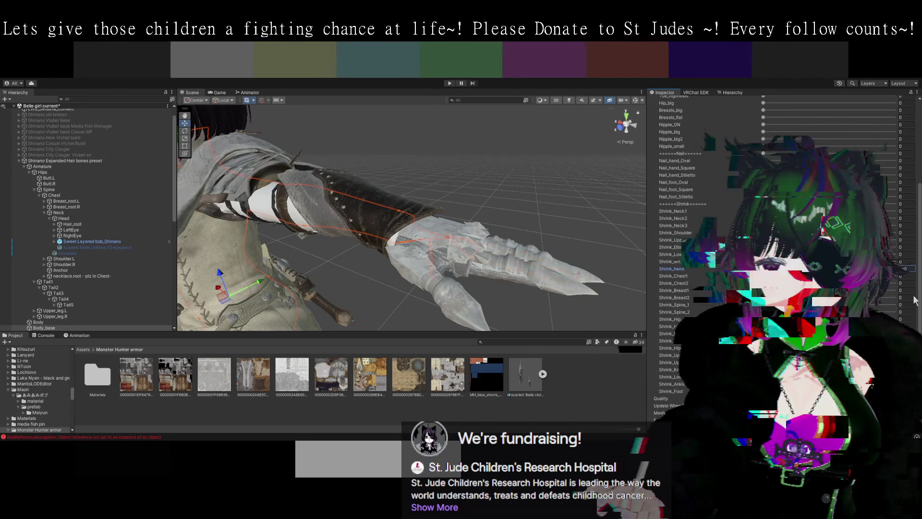
{"action": "mouse_move", "coordinate": [631, 301]}
{"action": "left_mouse_down"}
{"action": "mouse_move", "coordinate": [508, 233]}
{"action": "mouse_move", "coordinate": [501, 269]}
{"action": "mouse_move", "coordinate": [512, 212]}
{"action": "mouse_move", "coordinate": [487, 235]}
{"action": "mouse_move", "coordinate": [488, 212]}
{"action": "mouse_move", "coordinate": [523, 231]}
{"action": "left_mouse_up"}
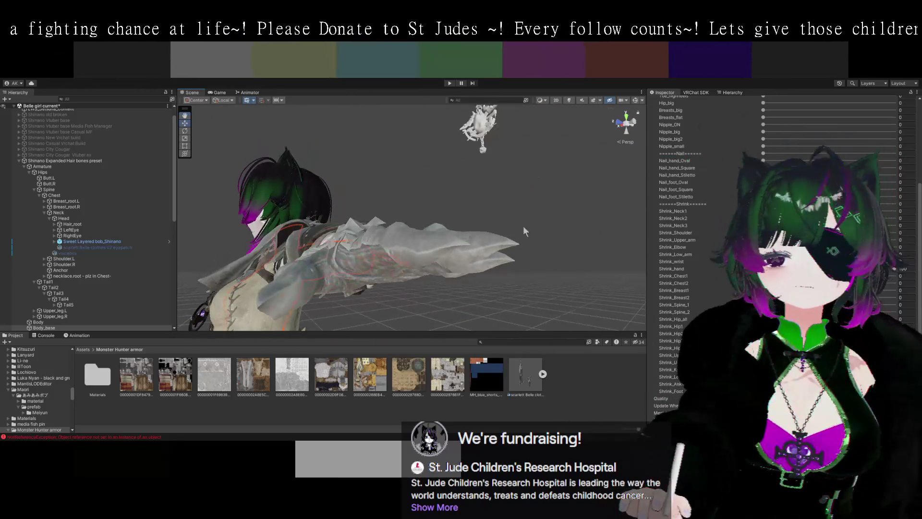
{"action": "left_click", "coordinate": [427, 239]}
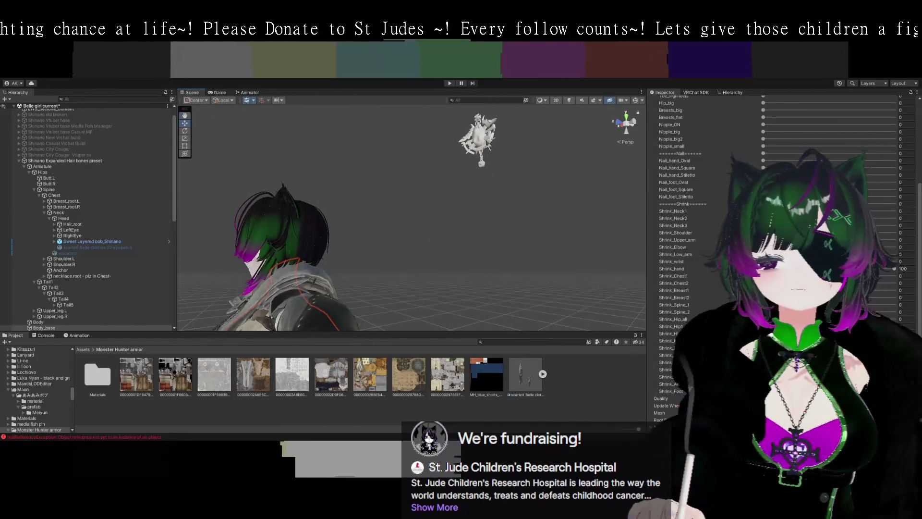
{"action": "left_click", "coordinate": [666, 102]}
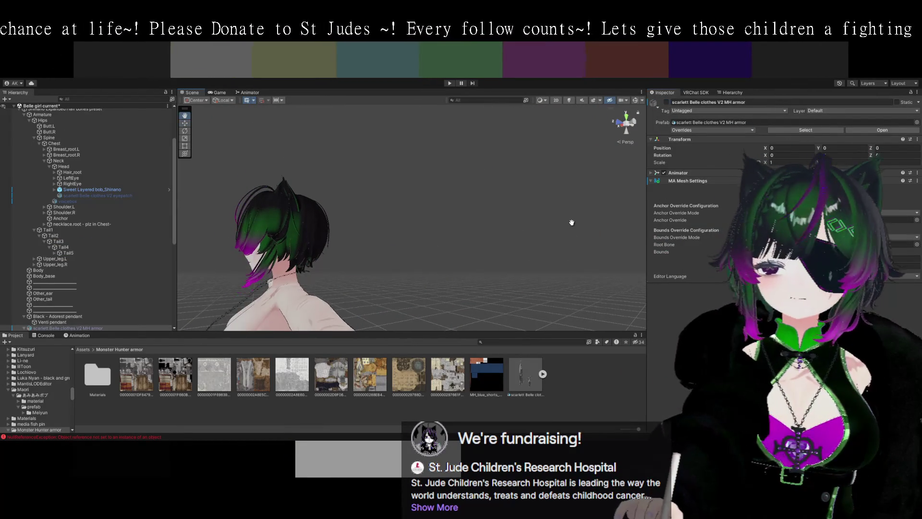
Restore the MH armor's visibility and view the gauntlet from a new angle
{"action": "key", "text": "ctrl+z"}
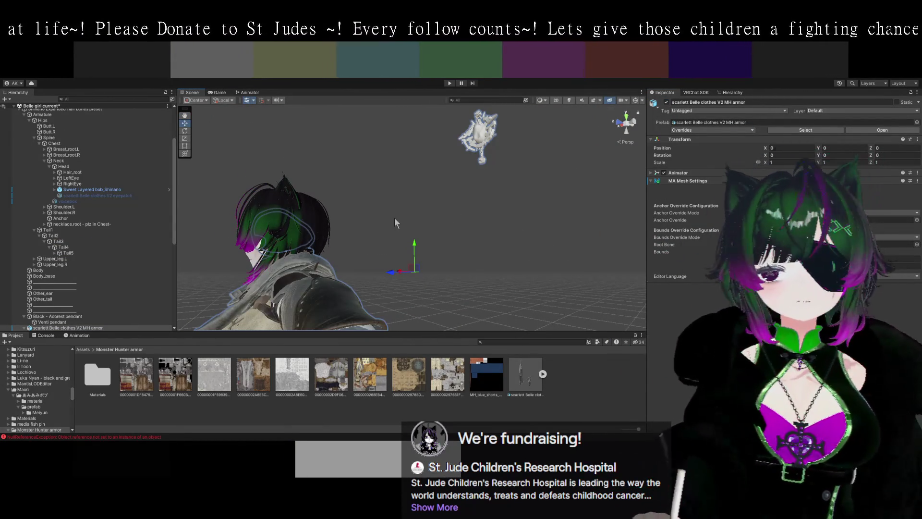
{"action": "left_click", "coordinate": [478, 136]}
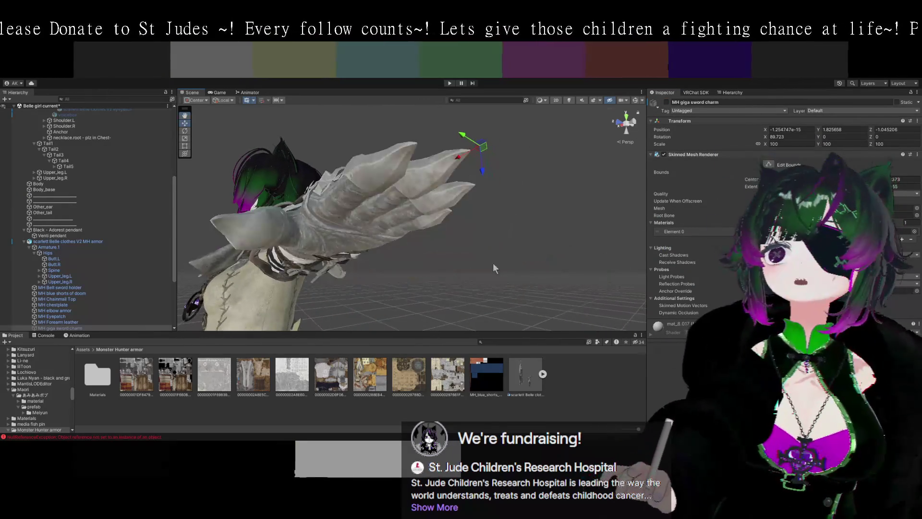
{"action": "mouse_move", "coordinate": [485, 273]}
{"action": "left_mouse_down"}
{"action": "mouse_move", "coordinate": [478, 249]}
{"action": "mouse_move", "coordinate": [494, 237]}
{"action": "mouse_move", "coordinate": [460, 251]}
{"action": "mouse_move", "coordinate": [459, 261]}
{"action": "mouse_move", "coordinate": [448, 254]}
{"action": "mouse_move", "coordinate": [514, 255]}
{"action": "mouse_move", "coordinate": [361, 214]}
{"action": "mouse_move", "coordinate": [386, 218]}
{"action": "mouse_move", "coordinate": [401, 237]}
{"action": "left_mouse_up"}
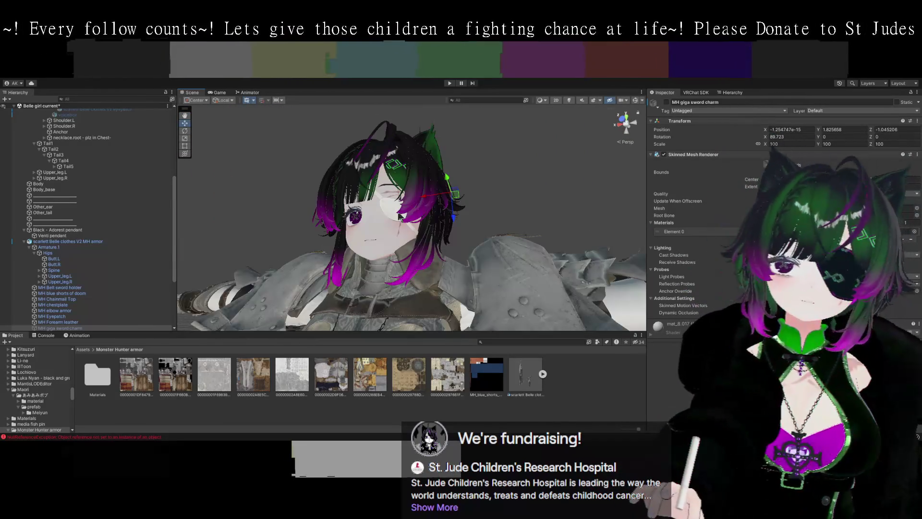
{"action": "left_click", "coordinate": [399, 216]}
Select the scarlett Belle clothes V2 eyepatch object in the Hierarchy
{"action": "left_click", "coordinate": [388, 210]}
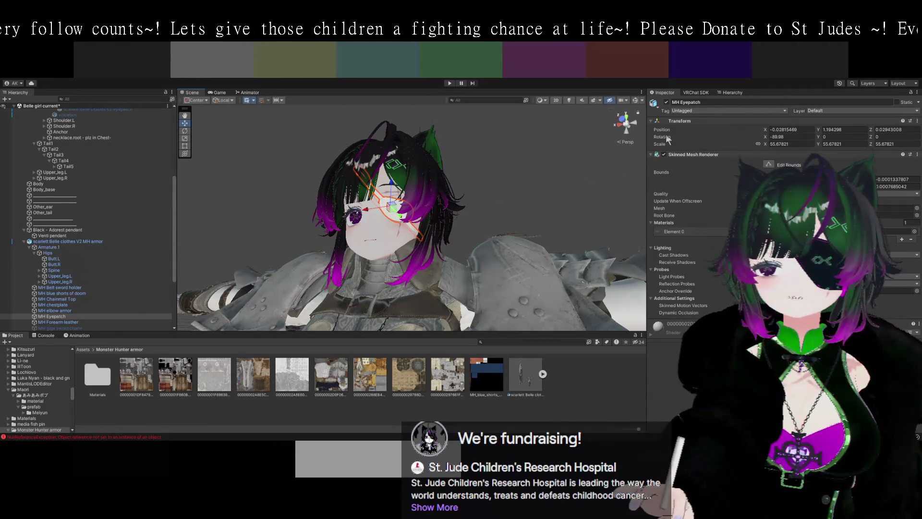
{"action": "scroll", "coordinate": [130, 249], "scroll_direction": "down", "scroll_amount": 3}
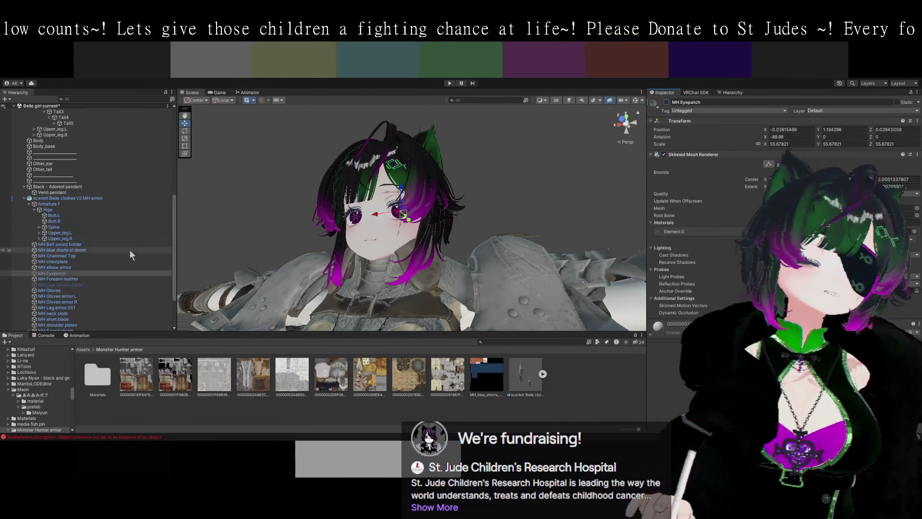
{"action": "scroll", "coordinate": [114, 252], "scroll_direction": "down", "scroll_amount": 3}
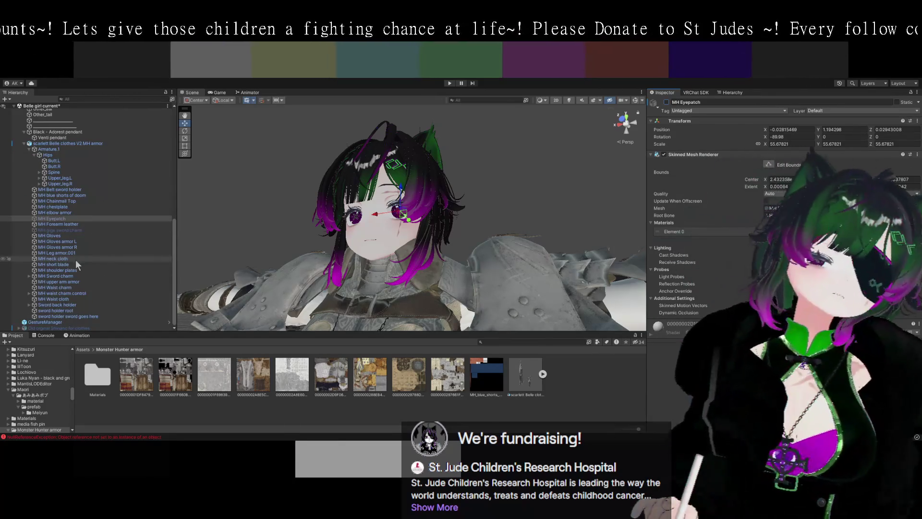
{"action": "scroll", "coordinate": [77, 260], "scroll_direction": "up", "scroll_amount": 3}
{"action": "scroll", "coordinate": [26, 219], "scroll_direction": "up", "scroll_amount": 6}
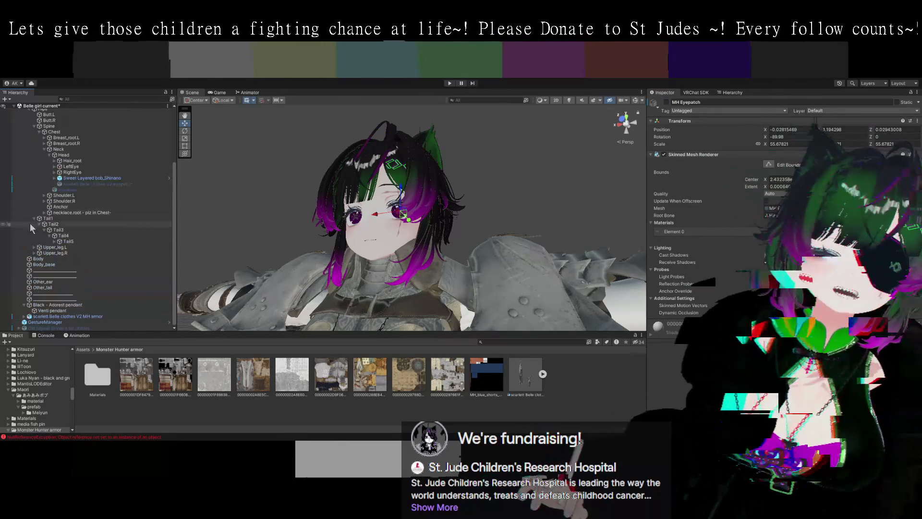
{"action": "scroll", "coordinate": [85, 292], "scroll_direction": "up", "scroll_amount": 1}
{"action": "left_click", "coordinate": [86, 206]}
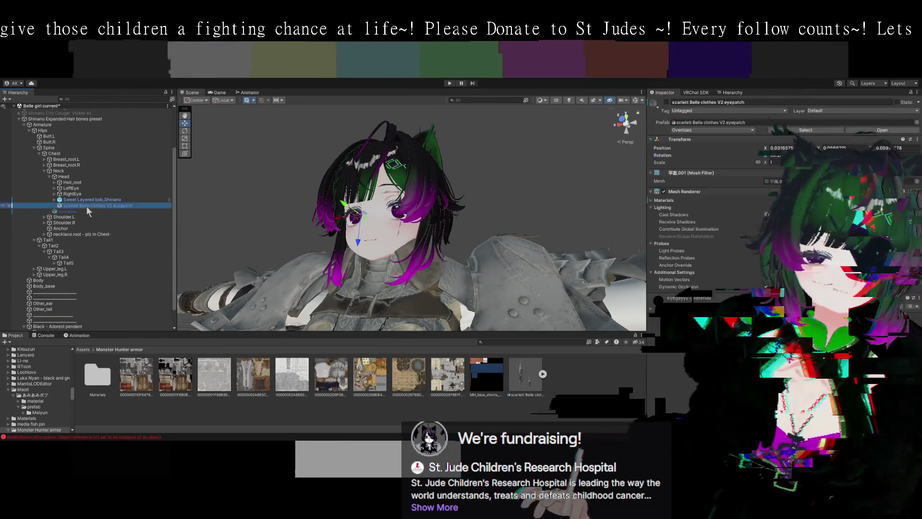
Switch on the scarlett Belle clothes V2 eyepatch and select the MH shoulder plates
{"action": "left_click", "coordinate": [667, 102]}
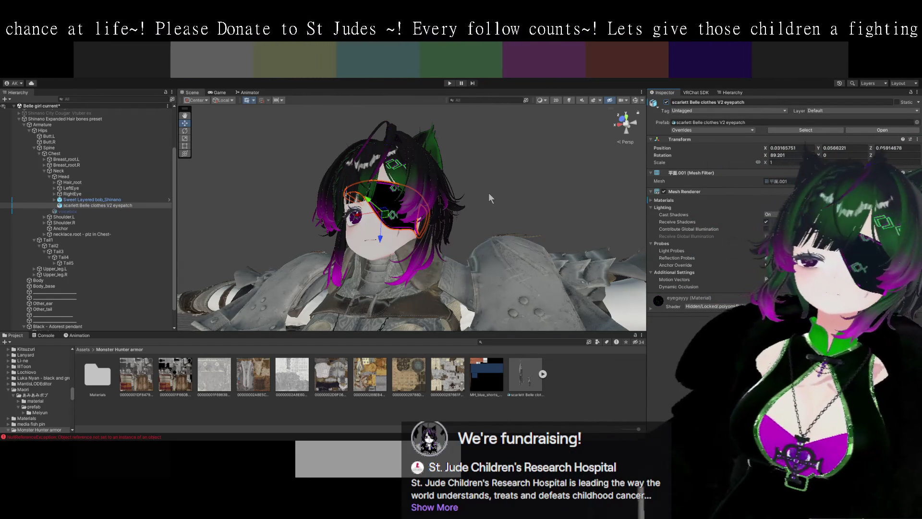
{"action": "left_click_drag", "start_coordinate": [493, 163], "coordinate": [526, 284]}
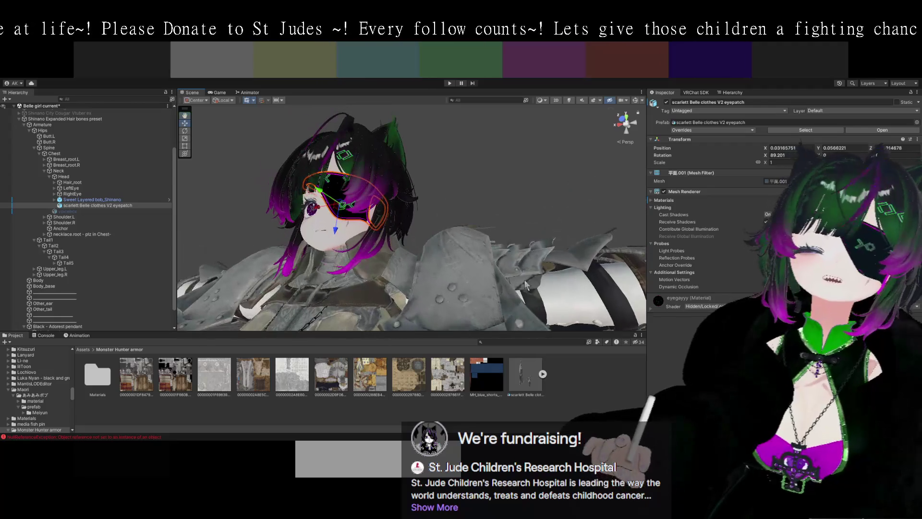
{"action": "left_click", "coordinate": [527, 286]}
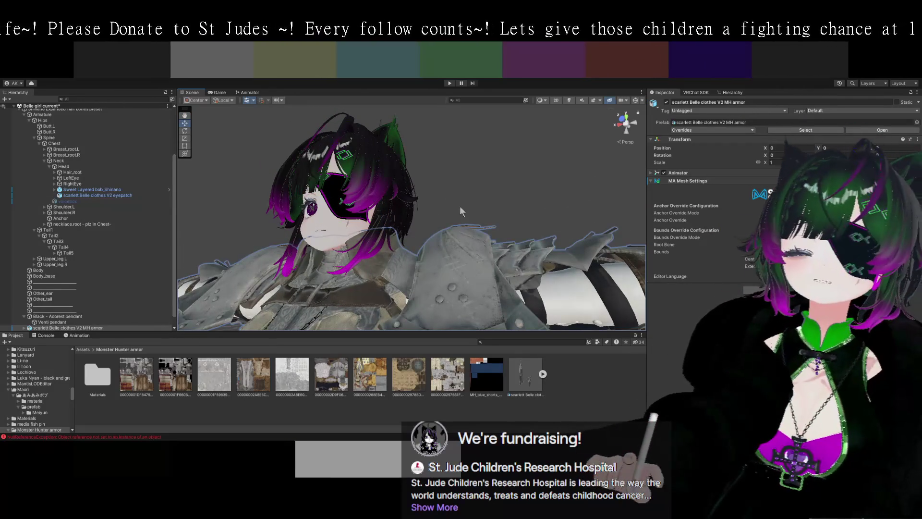
{"action": "mouse_move", "coordinate": [461, 211]}
{"action": "left_mouse_down"}
{"action": "mouse_move", "coordinate": [491, 219]}
{"action": "mouse_move", "coordinate": [461, 226]}
{"action": "mouse_move", "coordinate": [510, 226]}
{"action": "left_mouse_up"}
{"action": "left_click", "coordinate": [480, 224]}
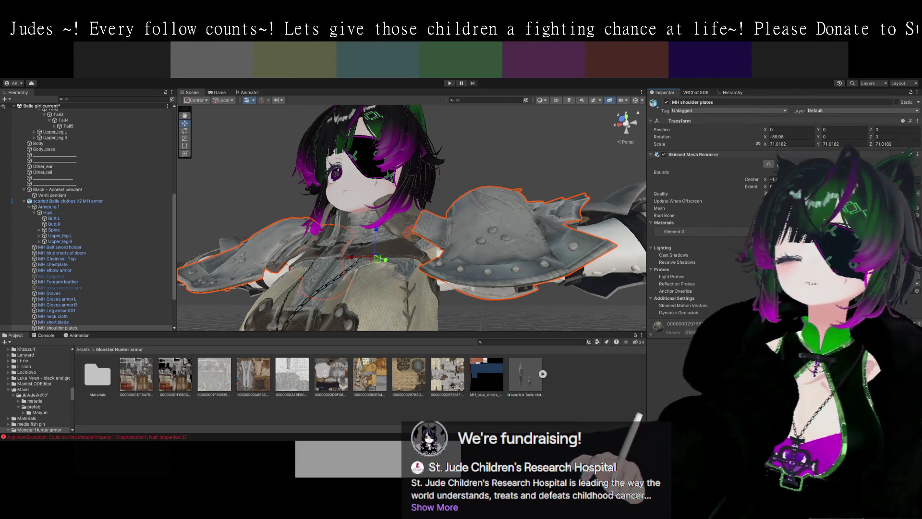
Extract the shoulder plates' material into the Monster Hunter armor folder and reapply it
{"action": "mouse_move", "coordinate": [658, 326]}
{"action": "left_mouse_down"}
{"action": "mouse_move", "coordinate": [513, 387]}
{"action": "mouse_move", "coordinate": [489, 236]}
{"action": "left_mouse_up"}
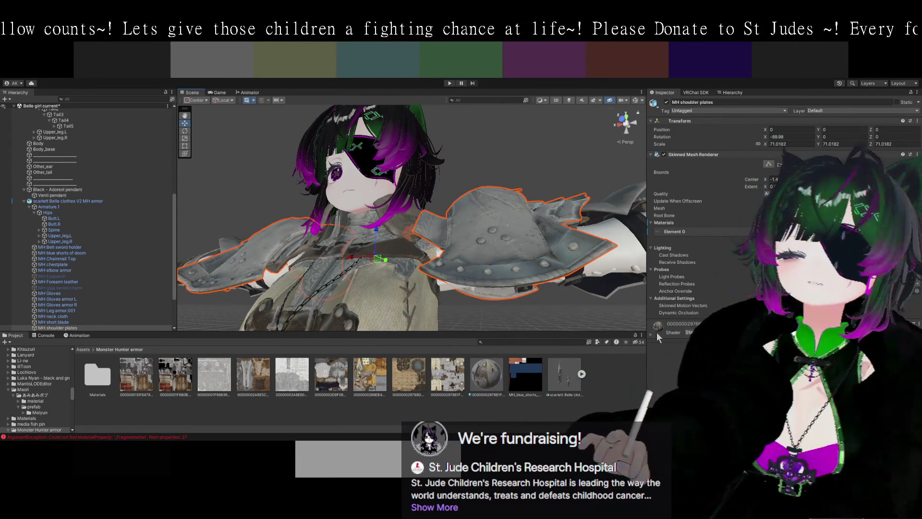
{"action": "left_click_drag", "start_coordinate": [651, 339], "coordinate": [494, 234]}
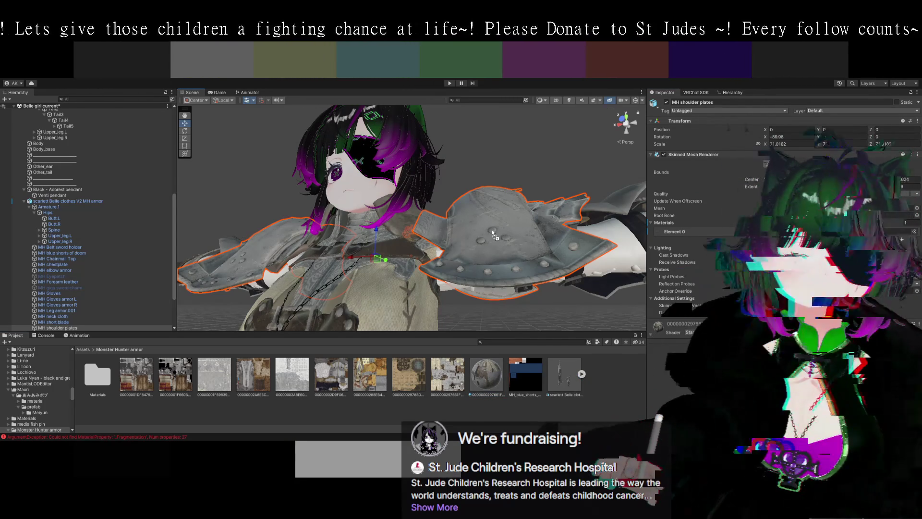
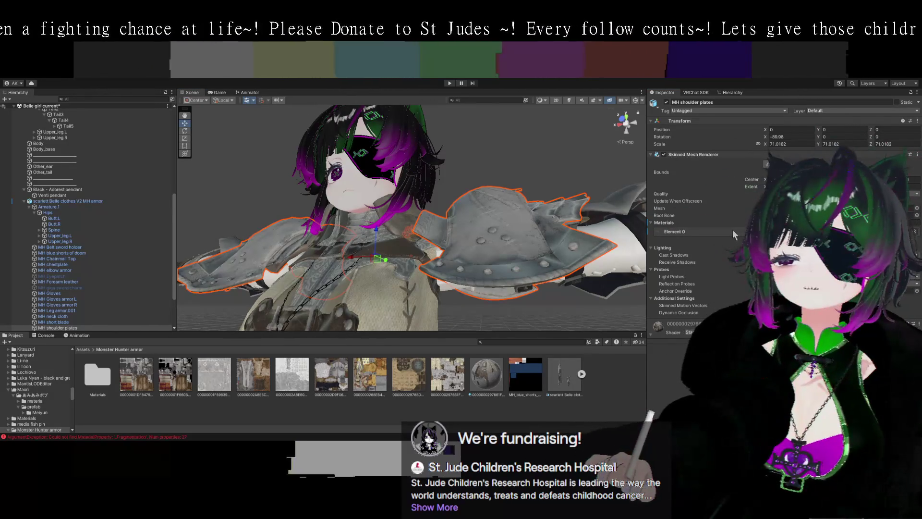
Select the shoulder plates armor piece and frame it closely in the Scene view
{"action": "left_click", "coordinate": [696, 232]}
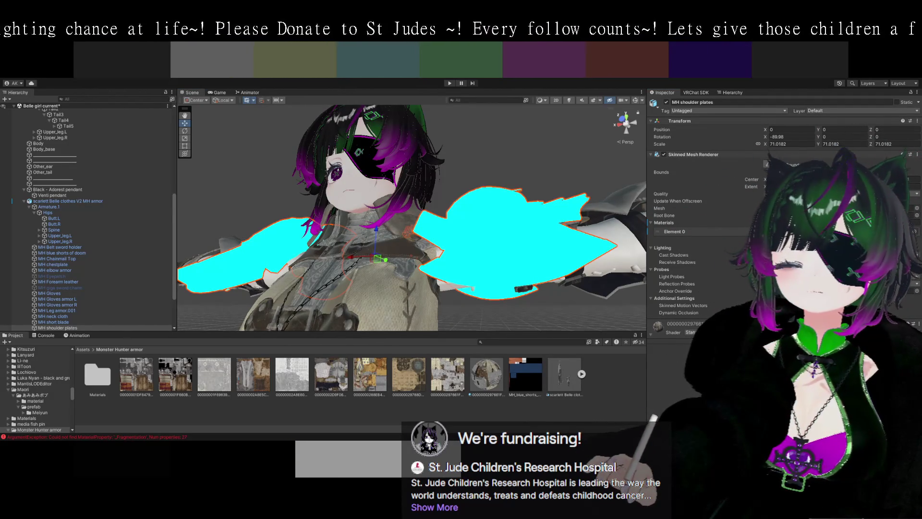
{"action": "mouse_move", "coordinate": [538, 269]}
{"action": "left_mouse_down"}
{"action": "mouse_move", "coordinate": [509, 278]}
{"action": "mouse_move", "coordinate": [557, 306]}
{"action": "left_mouse_up"}
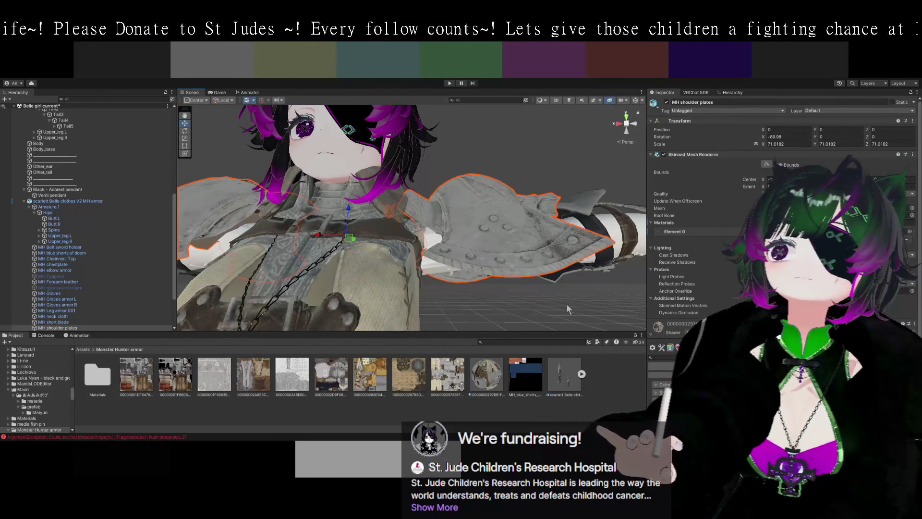
{"action": "mouse_move", "coordinate": [567, 304]}
{"action": "left_mouse_down"}
{"action": "mouse_move", "coordinate": [555, 302]}
{"action": "mouse_move", "coordinate": [588, 329]}
{"action": "left_mouse_up"}
Expand the Special FX and Shading foldouts of the plates' Poiyomi material
{"action": "scroll", "coordinate": [663, 313], "scroll_direction": "down", "scroll_amount": 3}
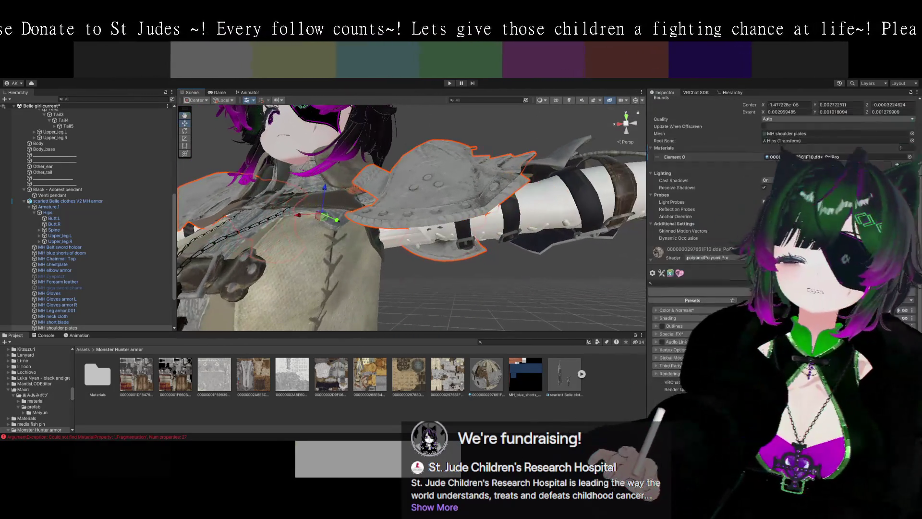
{"action": "left_click", "coordinate": [656, 333]}
{"action": "scroll", "coordinate": [667, 346], "scroll_direction": "down", "scroll_amount": 3}
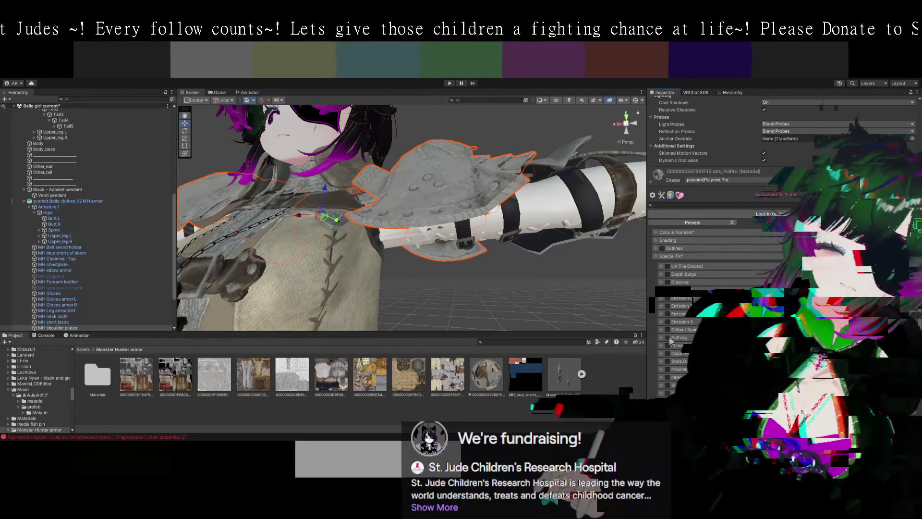
{"action": "scroll", "coordinate": [589, 299], "scroll_direction": "up", "scroll_amount": 4}
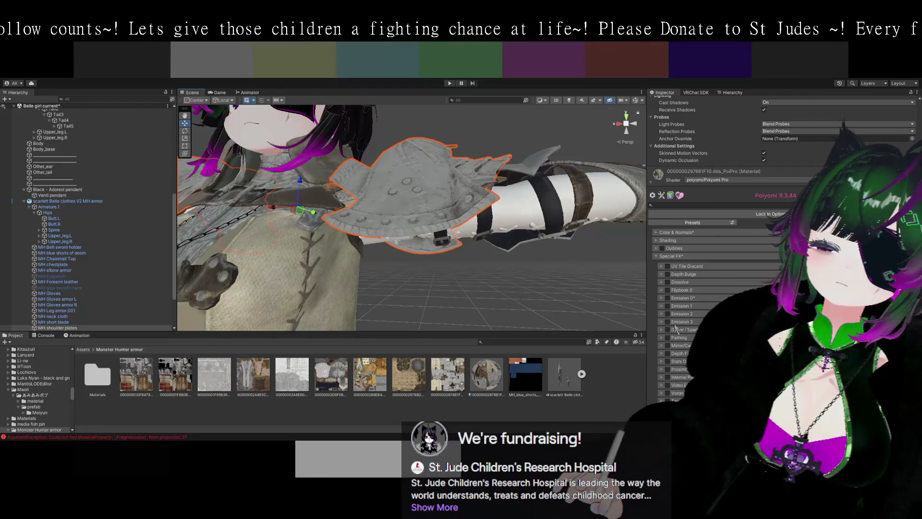
{"action": "left_click", "coordinate": [656, 240]}
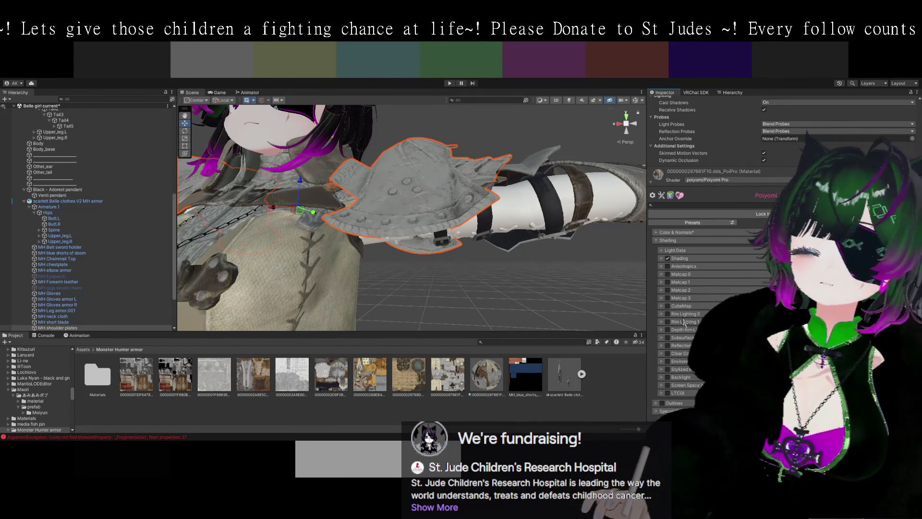
Enable CubeMap on the shoulder plates' material and search the Project for 'cubemap'
{"action": "left_click", "coordinate": [667, 306]}
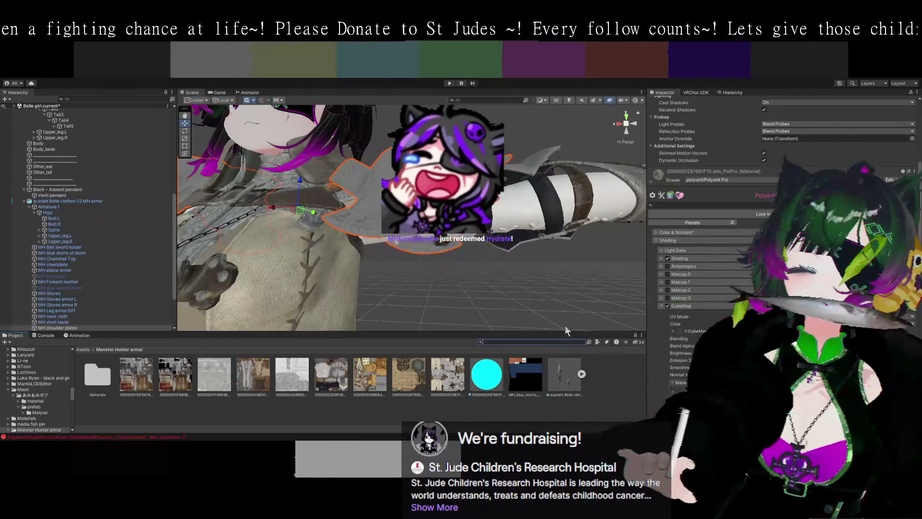
{"action": "type", "text": "cubemao"}
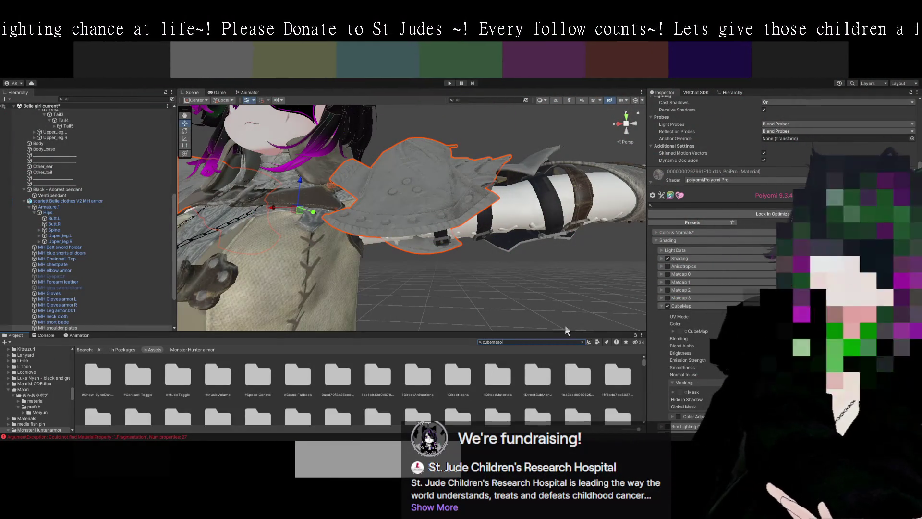
{"action": "type", "text": "s"}
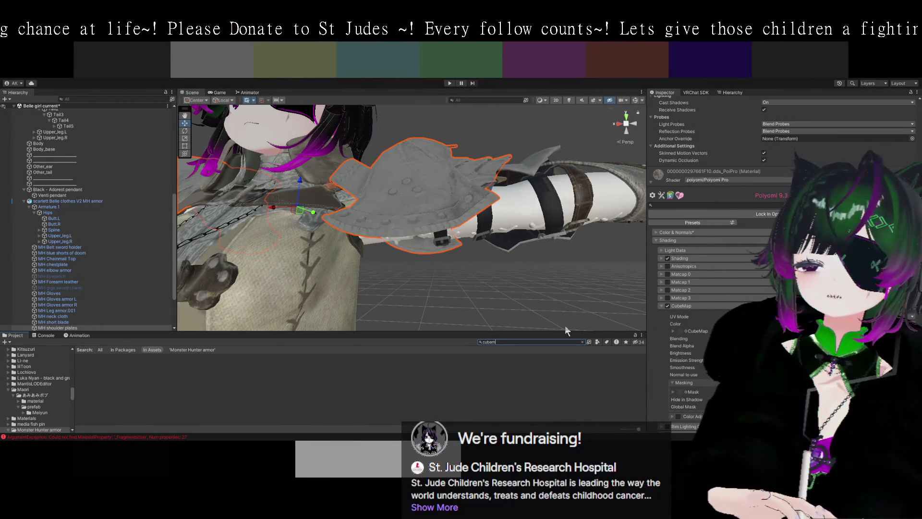
{"action": "key", "text": "BackSpace"}
{"action": "type", "text": "ap"}
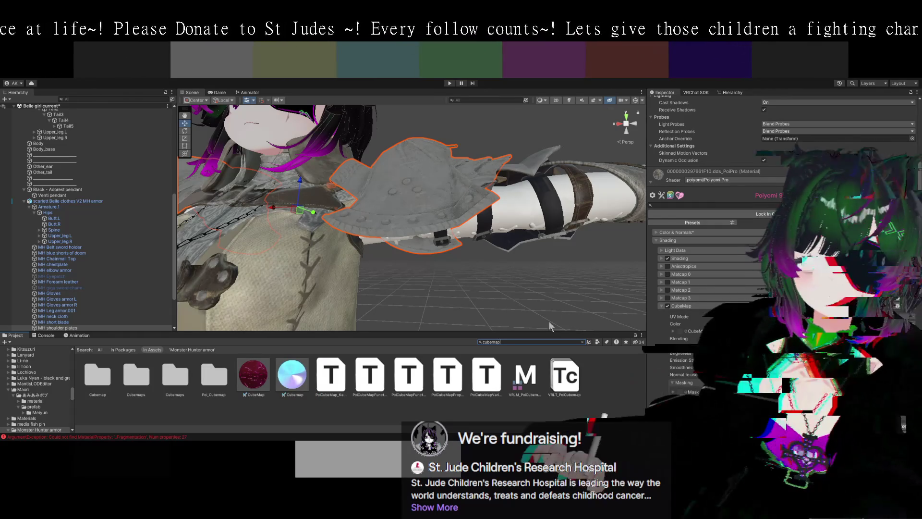
{"action": "left_click_drag", "start_coordinate": [494, 307], "coordinate": [464, 275]}
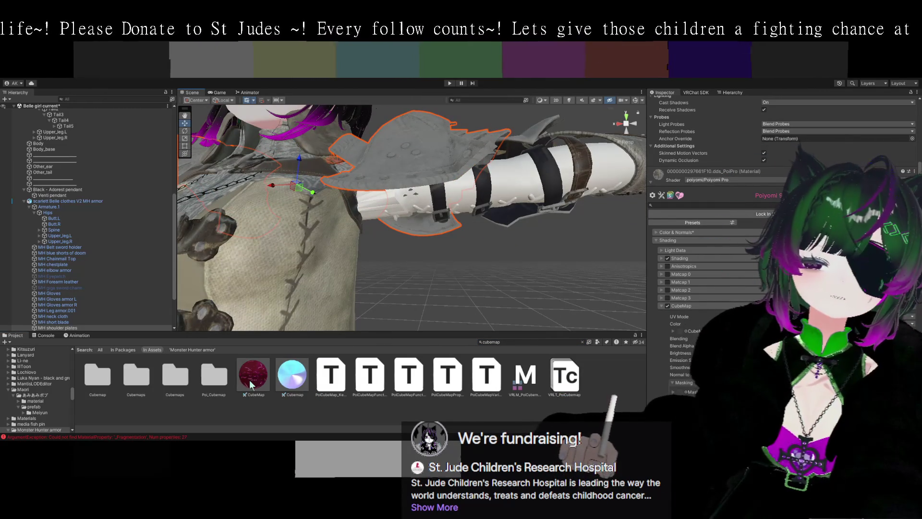
Open the Poi_Cubemap folder, return to Poi_FeatureModules, and search 'cubemap' again
{"action": "left_click", "coordinate": [213, 380]}
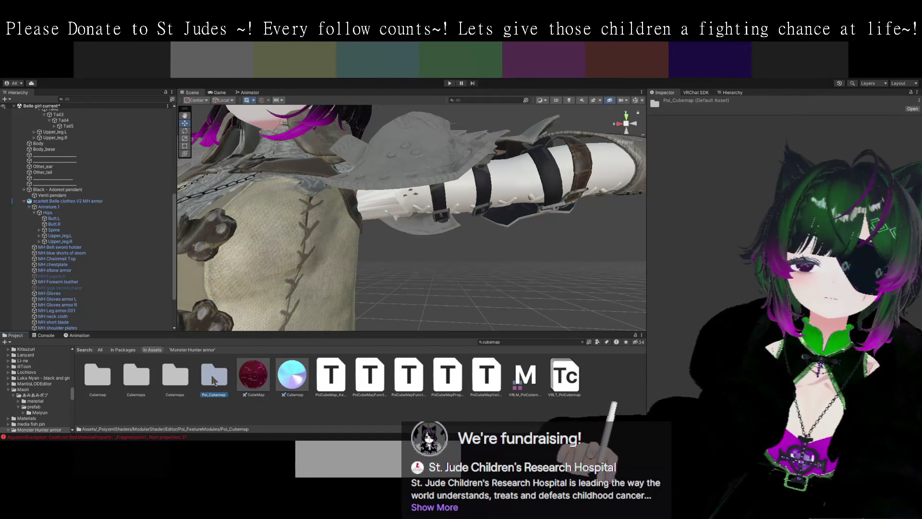
{"action": "double_click", "coordinate": [213, 379]}
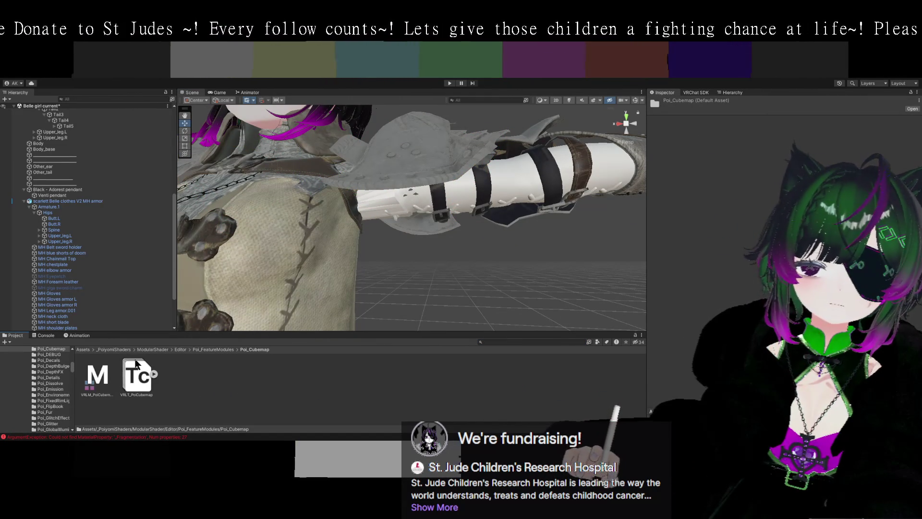
{"action": "left_click", "coordinate": [209, 349]}
{"action": "scroll", "coordinate": [262, 389], "scroll_direction": "down", "scroll_amount": 2}
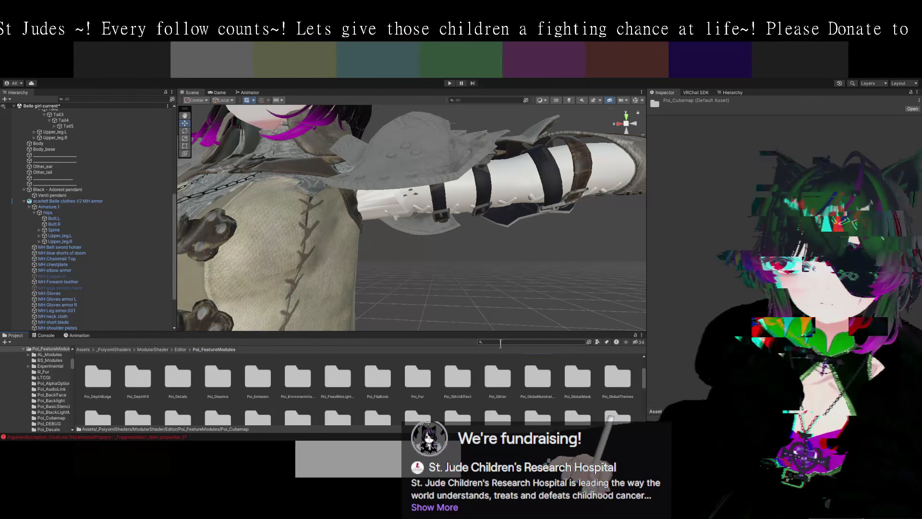
{"action": "type", "text": "cu"}
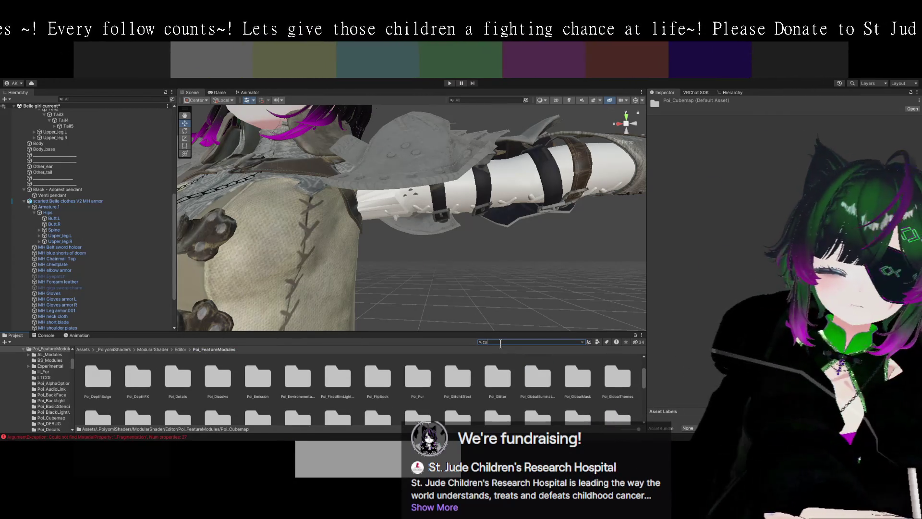
{"action": "type", "text": "bemap"}
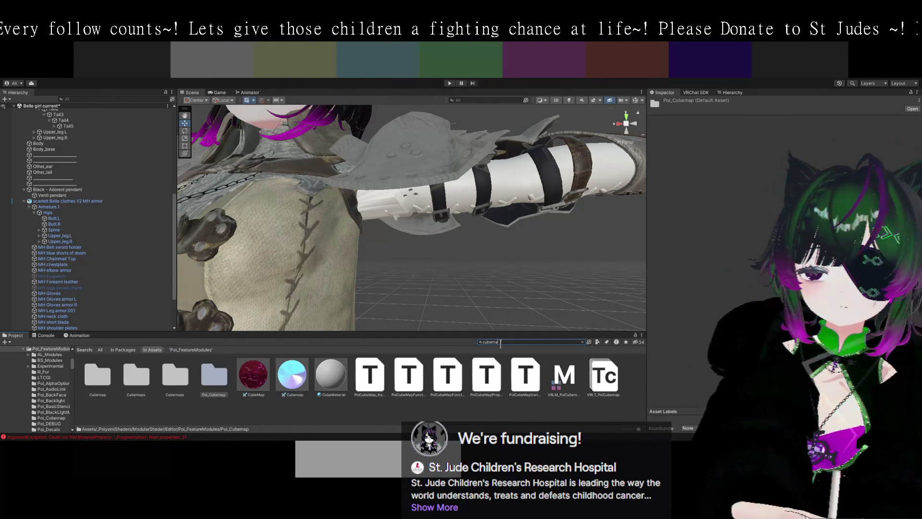
Assign the cyan Cubemap asset to the MH shoulder plates' CubeMap texture and review the reflective finish
{"action": "left_click", "coordinate": [410, 152]}
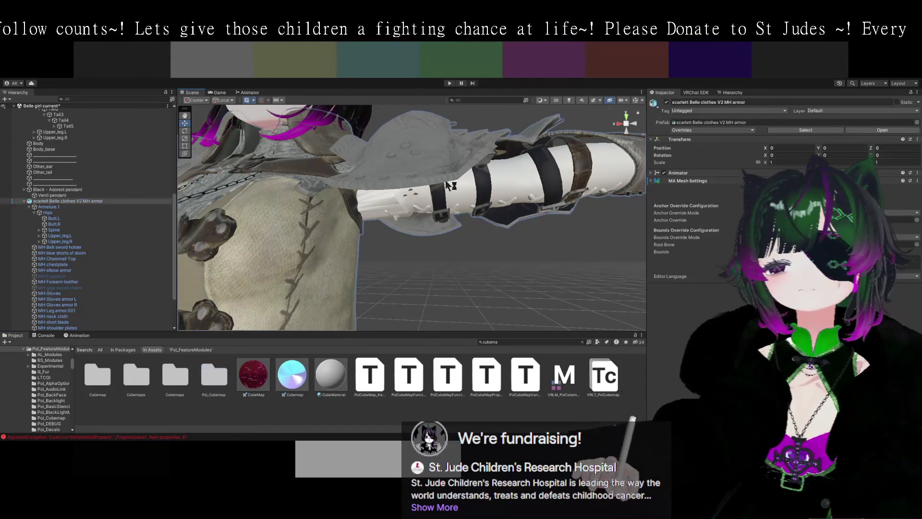
{"action": "scroll", "coordinate": [560, 285], "scroll_direction": "up", "scroll_amount": 3}
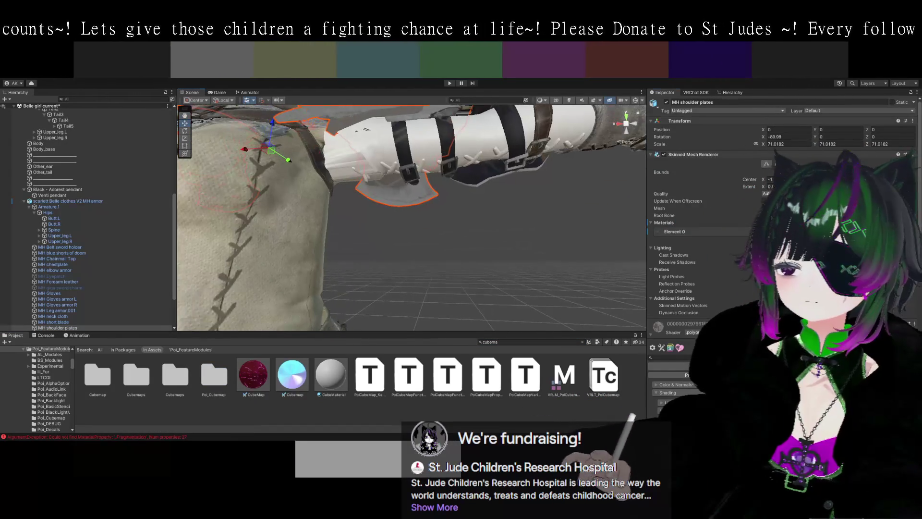
{"action": "scroll", "coordinate": [702, 325], "scroll_direction": "down", "scroll_amount": 10}
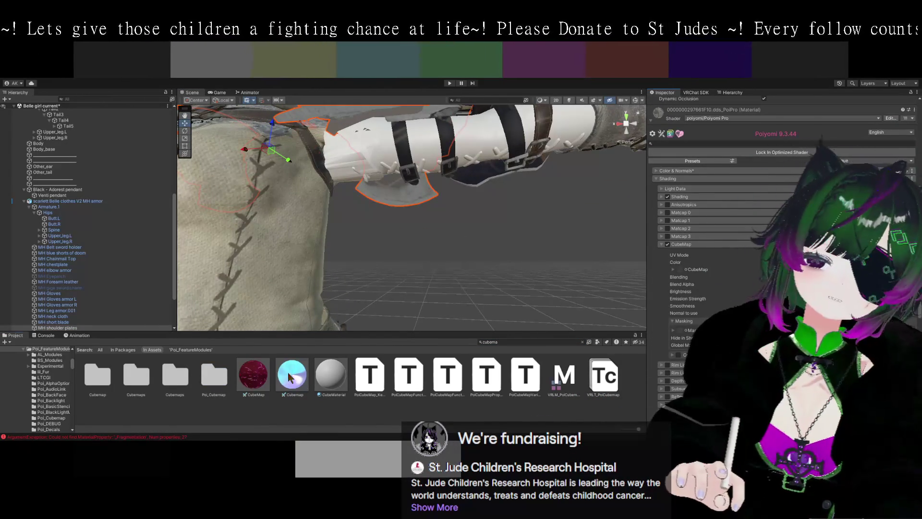
{"action": "left_click_drag", "start_coordinate": [682, 273], "coordinate": [681, 273]}
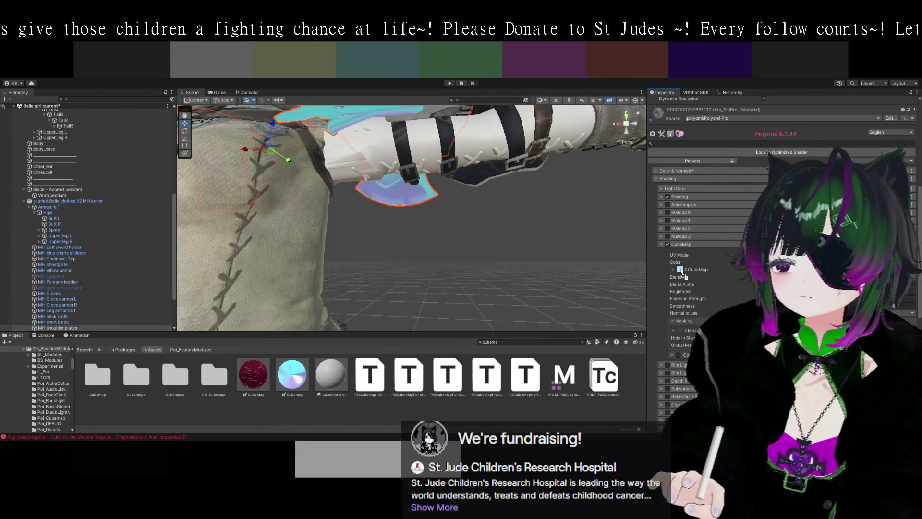
{"action": "mouse_move", "coordinate": [603, 244]}
{"action": "left_mouse_down"}
{"action": "mouse_move", "coordinate": [519, 207]}
{"action": "mouse_move", "coordinate": [550, 291]}
{"action": "mouse_move", "coordinate": [492, 264]}
{"action": "mouse_move", "coordinate": [527, 268]}
{"action": "left_mouse_up"}
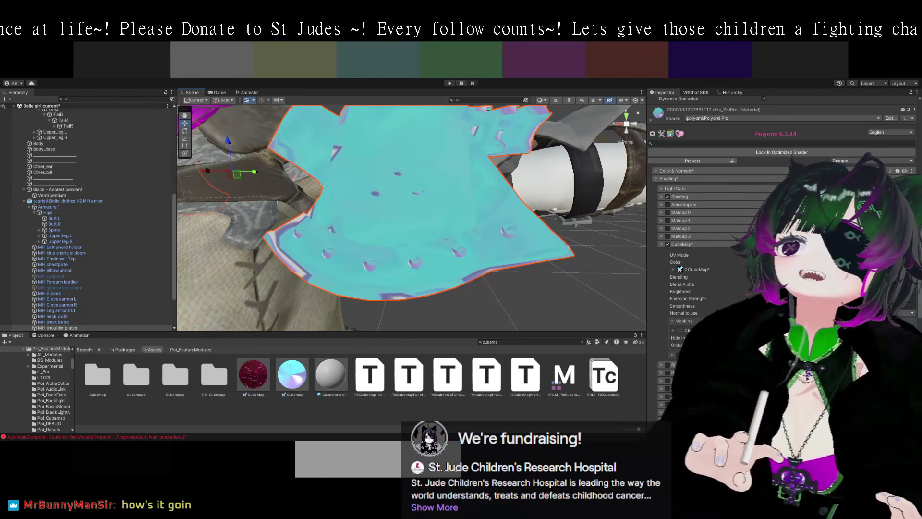
{"action": "mouse_move", "coordinate": [422, 118]}
{"action": "left_mouse_down"}
{"action": "mouse_move", "coordinate": [422, 206]}
{"action": "mouse_move", "coordinate": [408, 206]}
{"action": "mouse_move", "coordinate": [447, 210]}
{"action": "mouse_move", "coordinate": [413, 152]}
{"action": "mouse_move", "coordinate": [526, 173]}
{"action": "mouse_move", "coordinate": [524, 274]}
{"action": "left_mouse_up"}
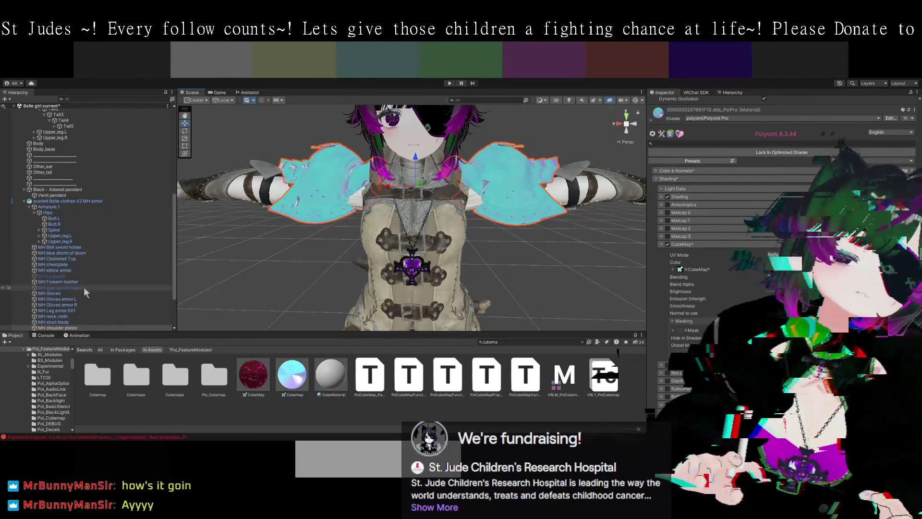
{"action": "left_click", "coordinate": [84, 287]}
{"action": "left_click", "coordinate": [65, 276]}
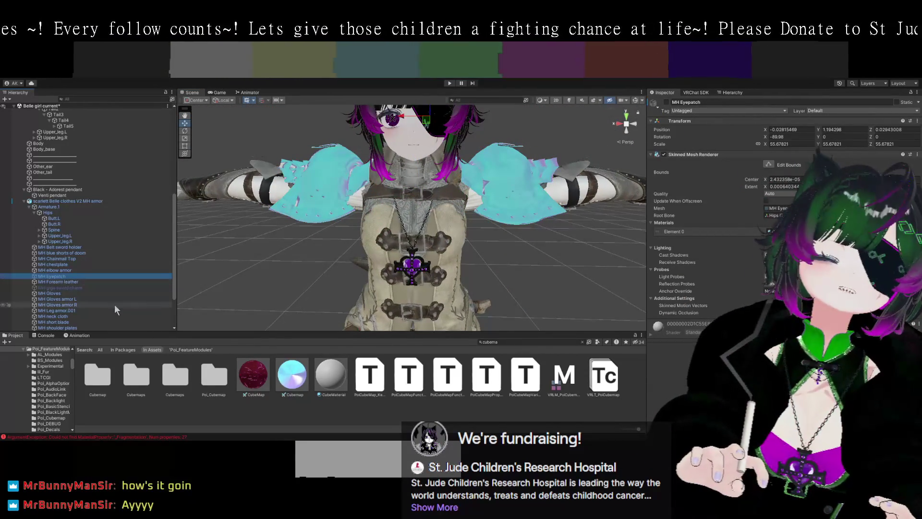
{"action": "scroll", "coordinate": [118, 289], "scroll_direction": "down", "scroll_amount": 3}
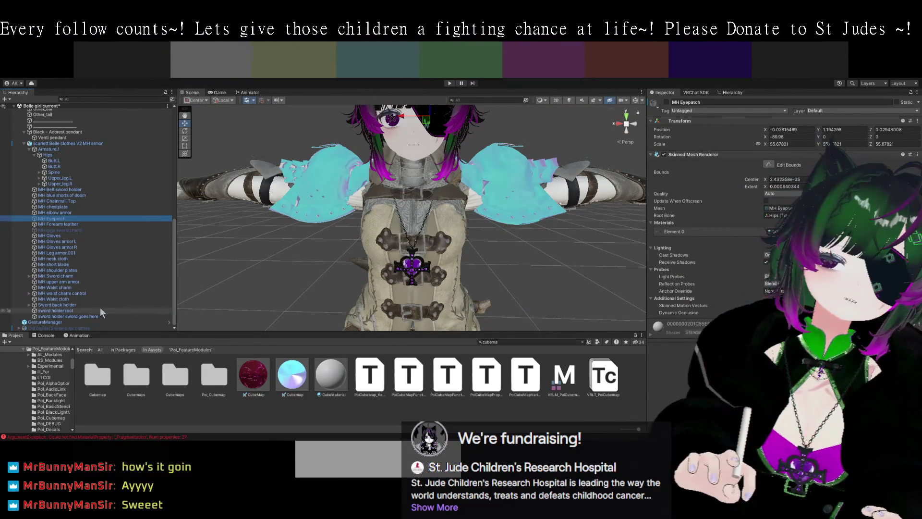
{"action": "scroll", "coordinate": [101, 306], "scroll_direction": "up", "scroll_amount": 5}
{"action": "left_click_drag", "start_coordinate": [336, 297], "coordinate": [471, 325]}
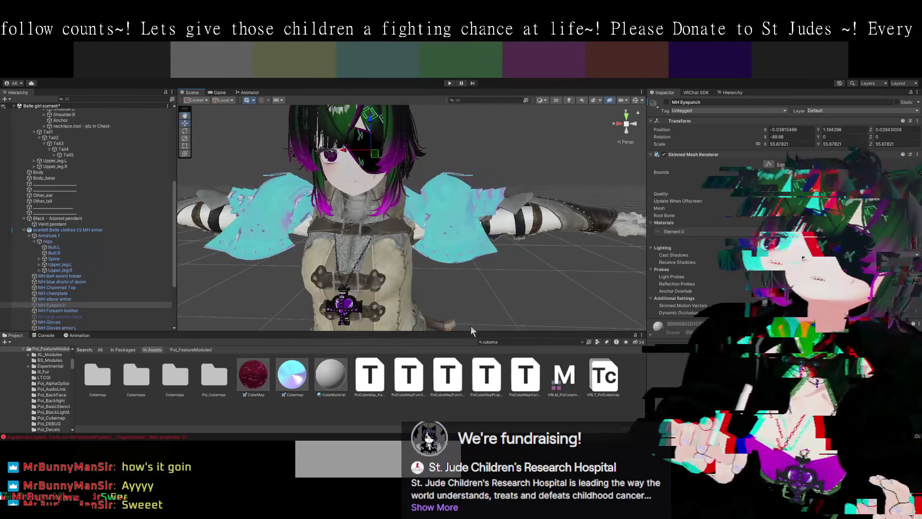
{"action": "left_click_drag", "start_coordinate": [486, 269], "coordinate": [492, 271]}
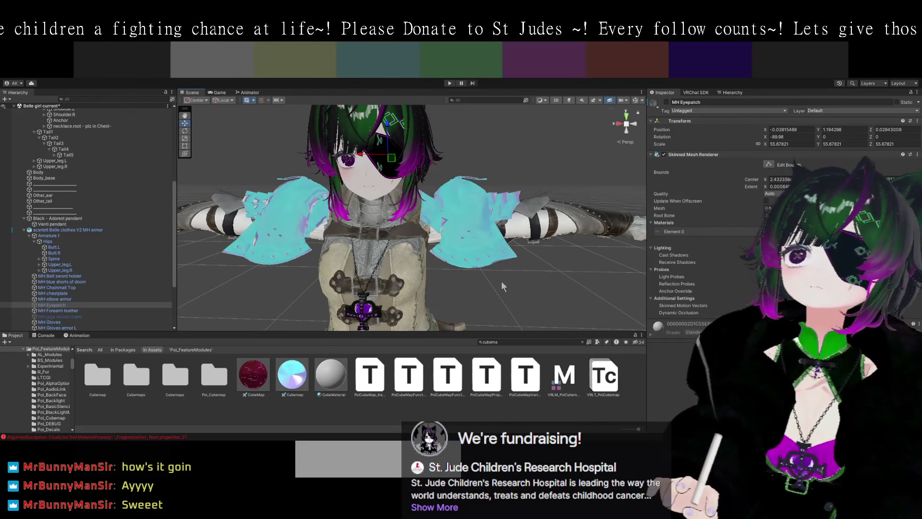
{"action": "mouse_move", "coordinate": [501, 285]}
{"action": "left_mouse_down"}
{"action": "mouse_move", "coordinate": [485, 250]}
{"action": "mouse_move", "coordinate": [531, 186]}
{"action": "mouse_move", "coordinate": [482, 269]}
{"action": "mouse_move", "coordinate": [465, 230]}
{"action": "mouse_move", "coordinate": [442, 232]}
{"action": "mouse_move", "coordinate": [475, 246]}
{"action": "left_mouse_up"}
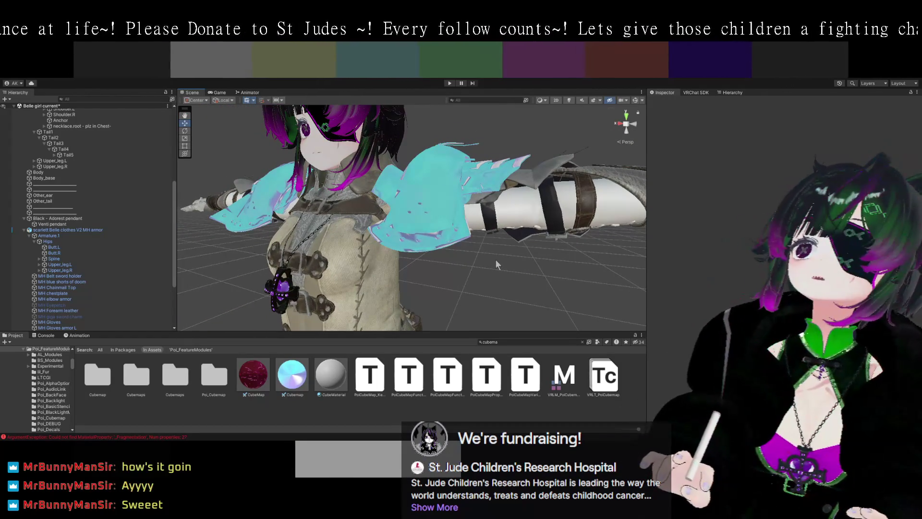
{"action": "scroll", "coordinate": [493, 257], "scroll_direction": "up", "scroll_amount": 2}
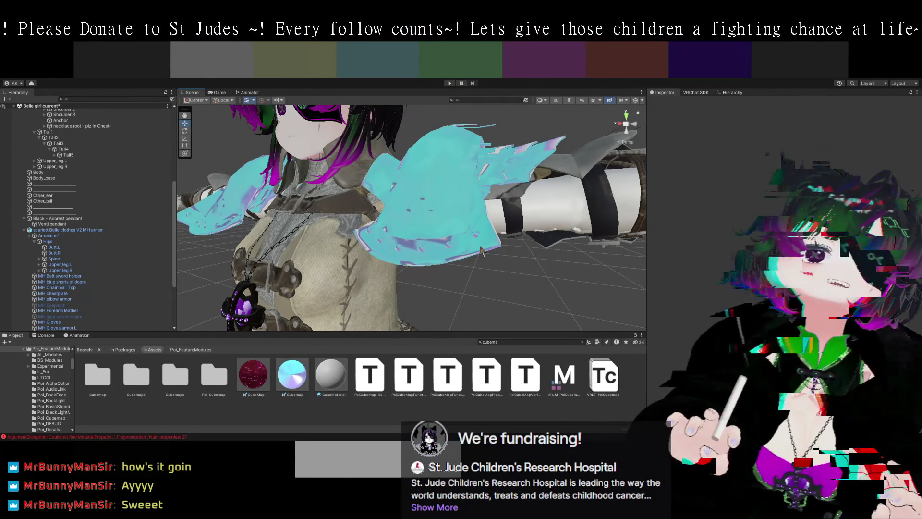
{"action": "mouse_move", "coordinate": [494, 249]}
{"action": "left_mouse_down"}
{"action": "mouse_move", "coordinate": [485, 245]}
{"action": "mouse_move", "coordinate": [509, 267]}
{"action": "mouse_move", "coordinate": [432, 197]}
{"action": "left_mouse_up"}
{"action": "left_click", "coordinate": [430, 196]}
Collapse CubeMap and enable the Matcap 0 layer on the shoulder plates' material
{"action": "left_click", "coordinate": [430, 196]}
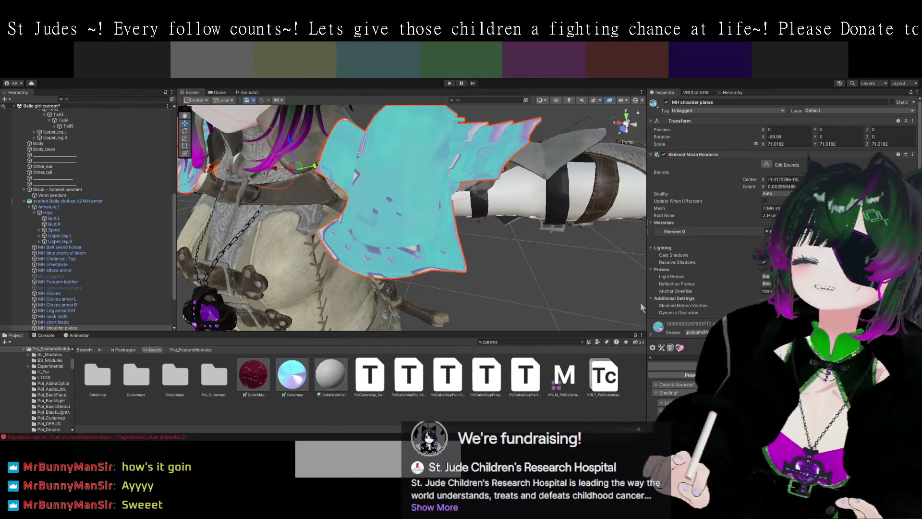
{"action": "scroll", "coordinate": [704, 327], "scroll_direction": "down", "scroll_amount": 5}
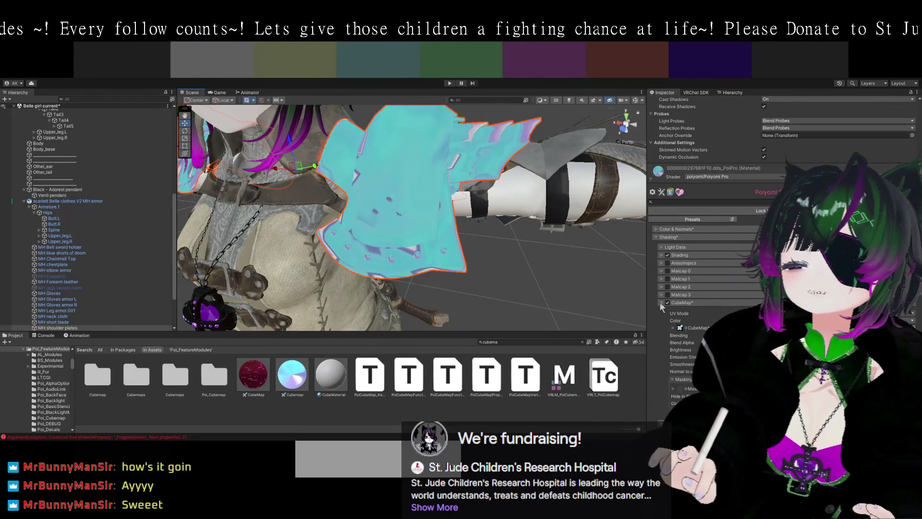
{"action": "left_click", "coordinate": [661, 303]}
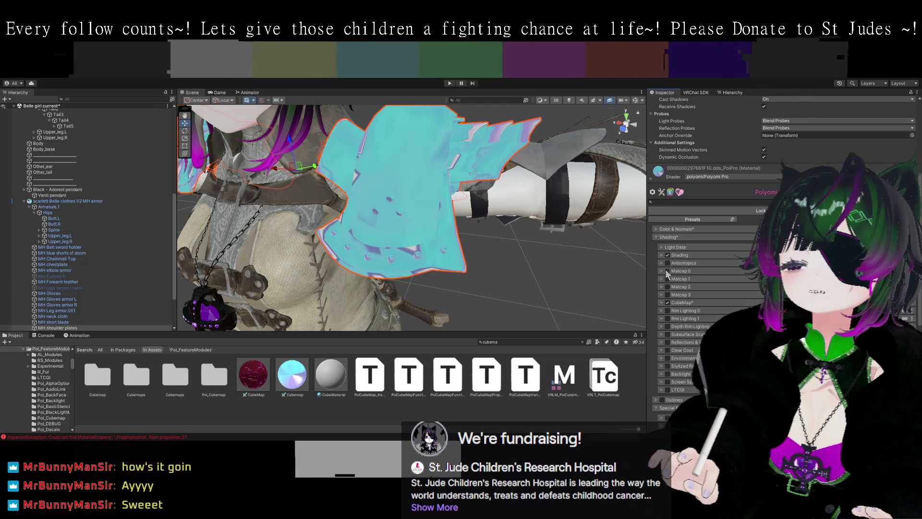
{"action": "left_click", "coordinate": [667, 271]}
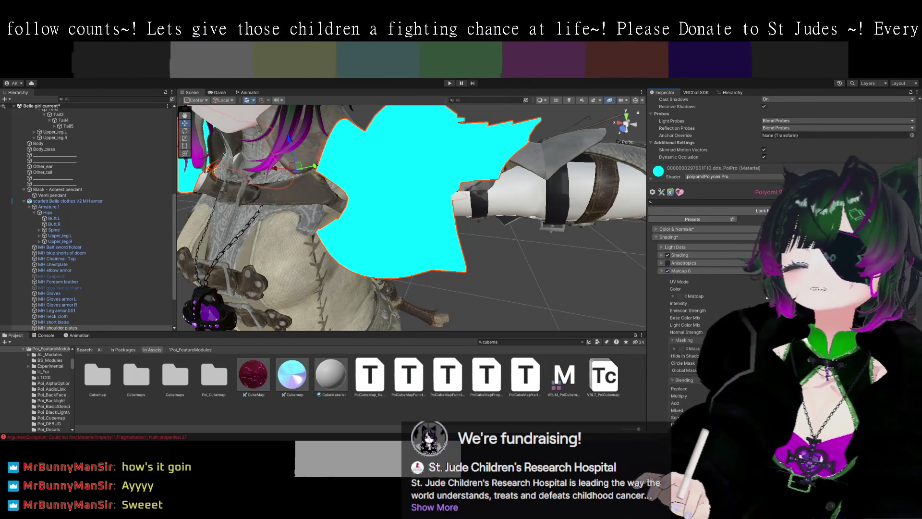
Replace the Project search text with 'matcap' and browse the results
{"action": "double_click", "coordinate": [495, 343]}
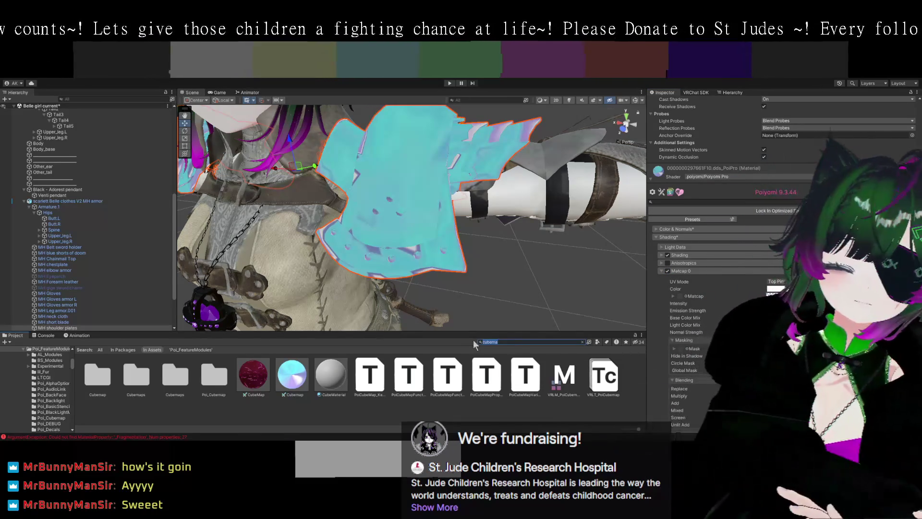
{"action": "type", "text": "t:matcxap"}
{"action": "key", "text": "BackSpace"}
{"action": "key", "text": "BackSpace"}
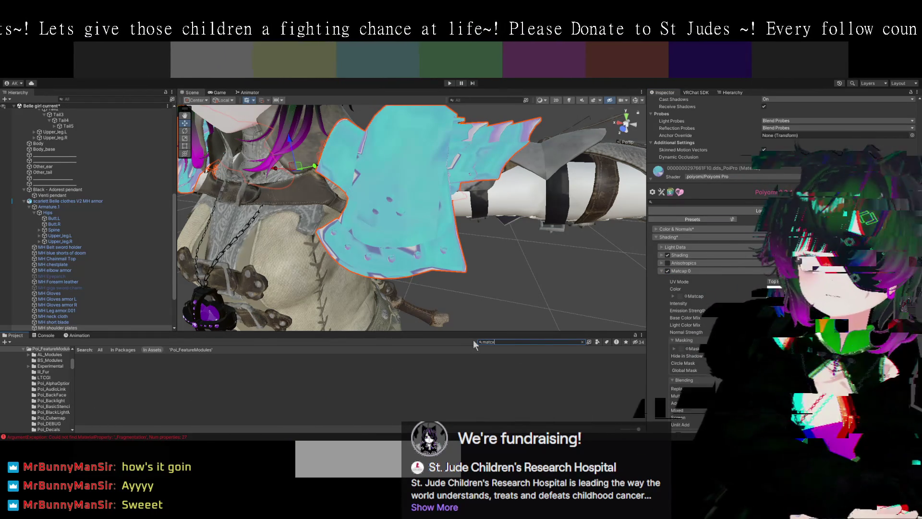
{"action": "key", "text": "BackSpace"}
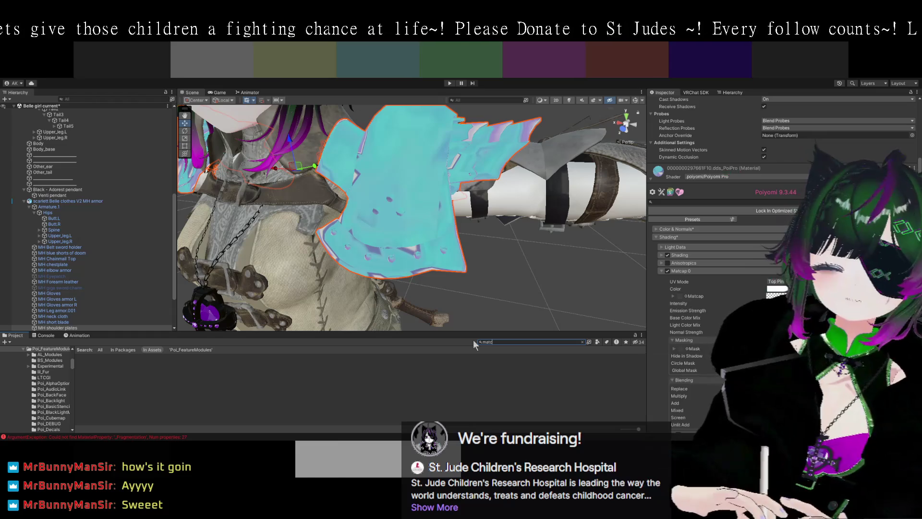
{"action": "type", "text": "ap"}
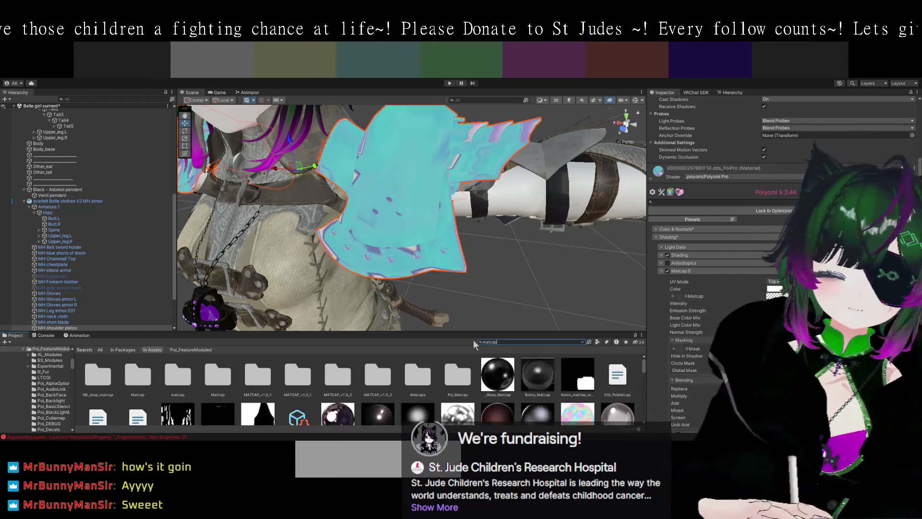
{"action": "scroll", "coordinate": [540, 327], "scroll_direction": "down", "scroll_amount": 3}
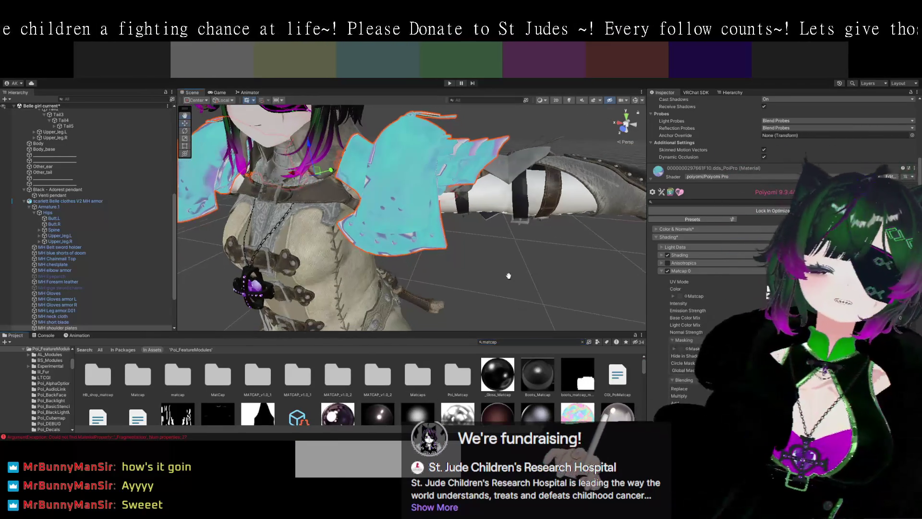
{"action": "scroll", "coordinate": [495, 383], "scroll_direction": "down", "scroll_amount": 2}
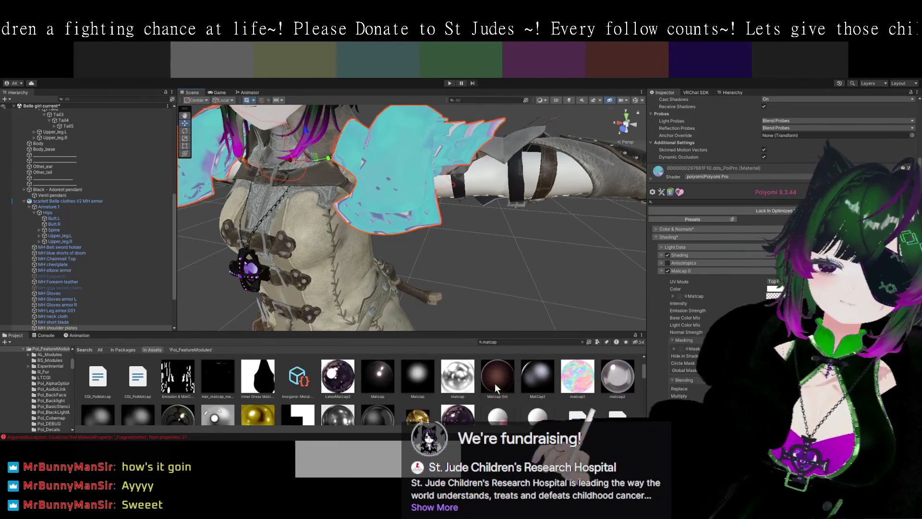
{"action": "scroll", "coordinate": [383, 370], "scroll_direction": "down", "scroll_amount": 1}
{"action": "scroll", "coordinate": [384, 376], "scroll_direction": "up", "scroll_amount": 1}
{"action": "scroll", "coordinate": [385, 376], "scroll_direction": "up", "scroll_amount": 1}
Select the matcap3 texture and drag it into the Matcap slot
{"action": "left_click_drag", "start_coordinate": [771, 295], "coordinate": [751, 282]}
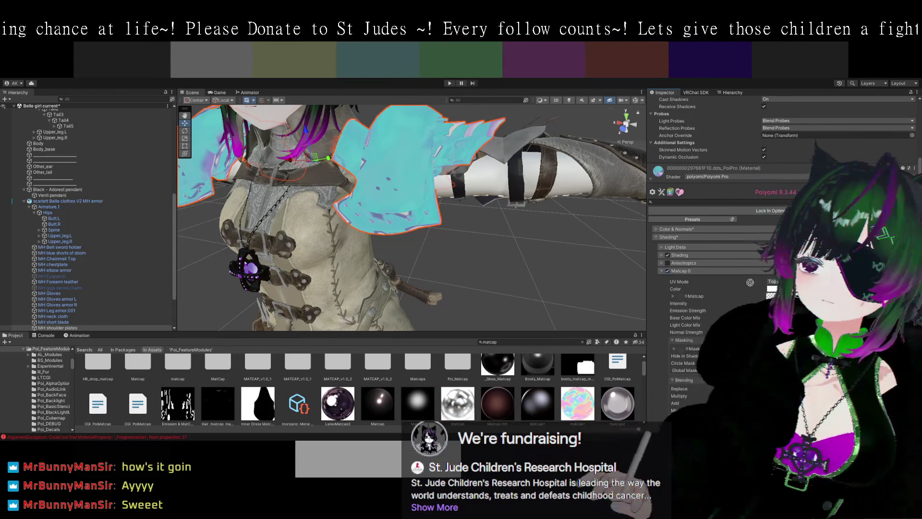
{"action": "mouse_move", "coordinate": [566, 263]}
{"action": "left_mouse_down"}
{"action": "mouse_move", "coordinate": [537, 272]}
{"action": "mouse_move", "coordinate": [547, 299]}
{"action": "left_mouse_up"}
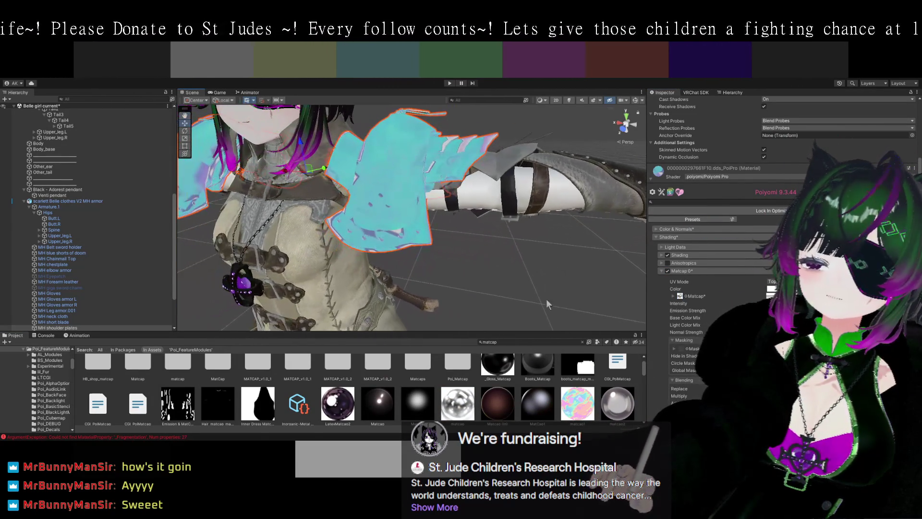
{"action": "scroll", "coordinate": [506, 376], "scroll_direction": "down", "scroll_amount": 2}
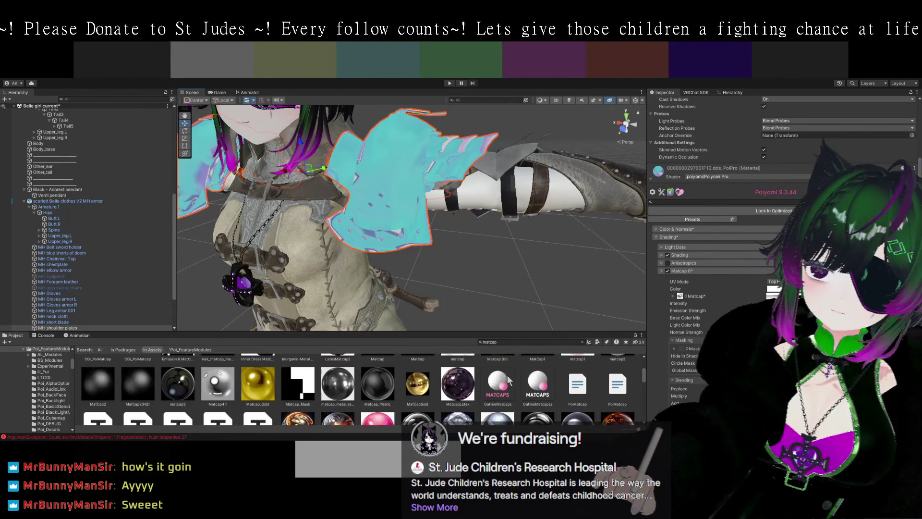
{"action": "scroll", "coordinate": [507, 376], "scroll_direction": "down", "scroll_amount": 2}
{"action": "scroll", "coordinate": [507, 376], "scroll_direction": "up", "scroll_amount": 1}
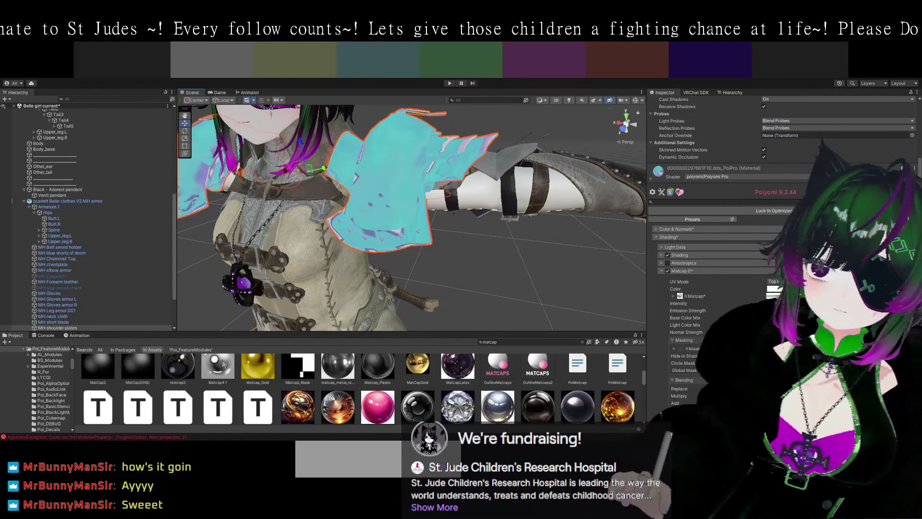
{"action": "left_click", "coordinate": [176, 365]}
{"action": "left_click_drag", "start_coordinate": [187, 376], "coordinate": [642, 323]}
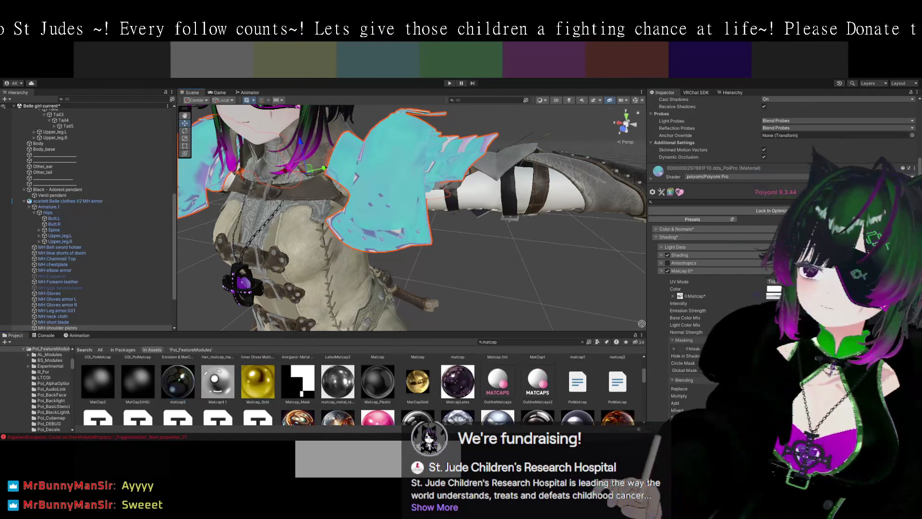
{"action": "mouse_move", "coordinate": [601, 290]}
{"action": "left_mouse_down"}
{"action": "mouse_move", "coordinate": [470, 281]}
{"action": "mouse_move", "coordinate": [483, 267]}
{"action": "mouse_move", "coordinate": [474, 255]}
{"action": "mouse_move", "coordinate": [485, 259]}
{"action": "left_mouse_up"}
{"action": "mouse_move", "coordinate": [497, 259]}
{"action": "left_mouse_down"}
{"action": "mouse_move", "coordinate": [462, 250]}
{"action": "mouse_move", "coordinate": [513, 264]}
{"action": "left_mouse_up"}
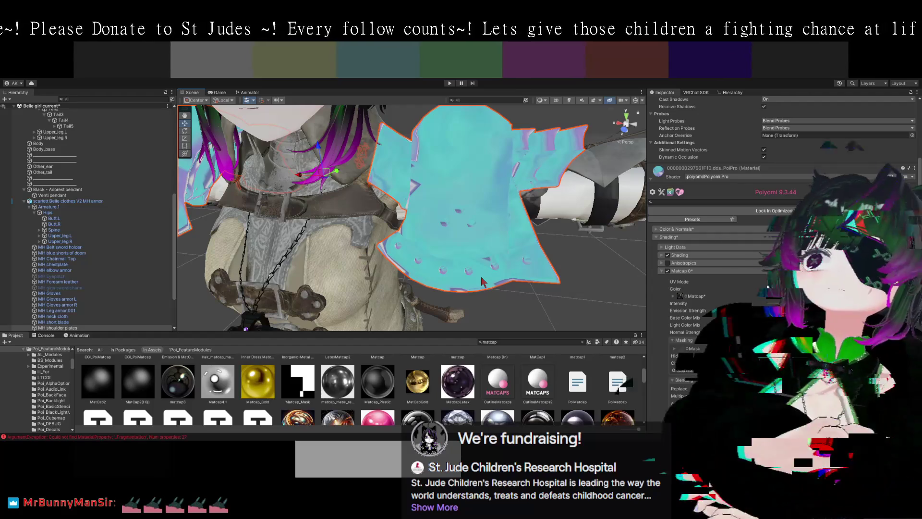
{"action": "left_click_drag", "start_coordinate": [601, 235], "coordinate": [576, 241]}
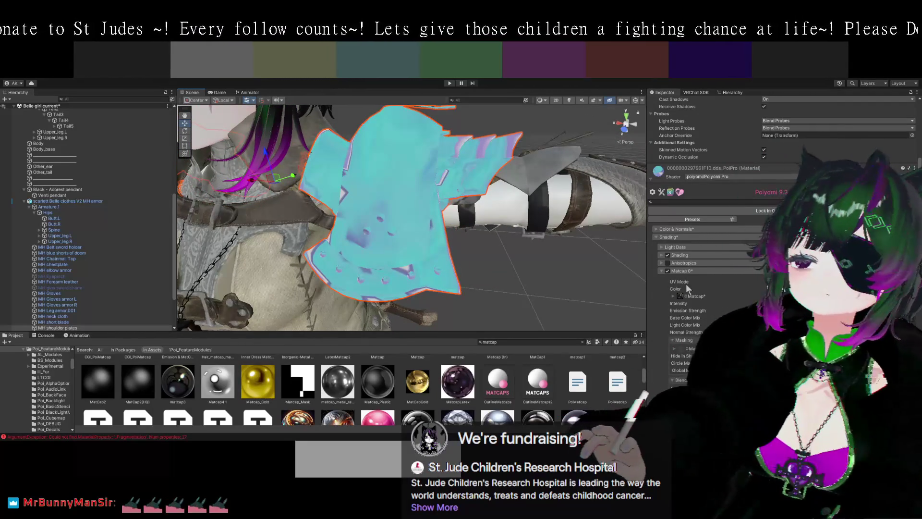
{"action": "scroll", "coordinate": [664, 275], "scroll_direction": "down", "scroll_amount": 3}
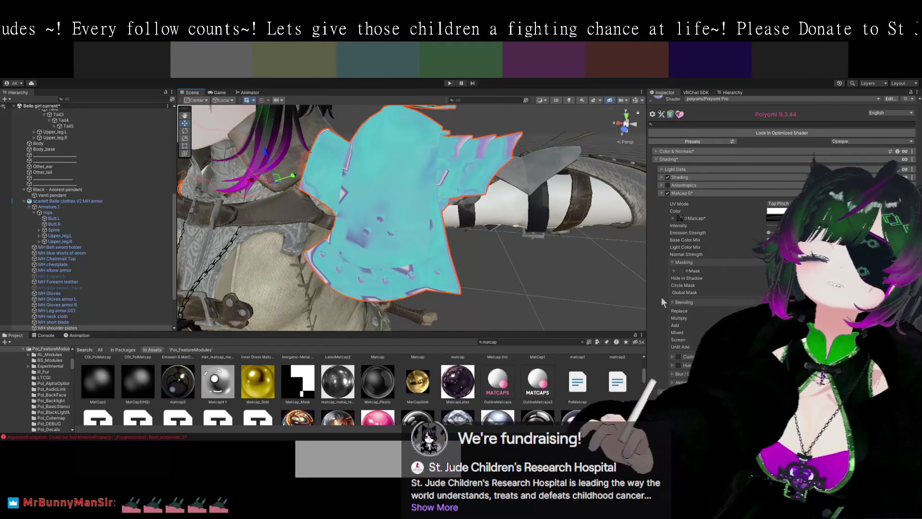
Try Rim Lighting 0 and turn it back off, then enable Reflections & Specular
{"action": "scroll", "coordinate": [661, 302], "scroll_direction": "down", "scroll_amount": 5}
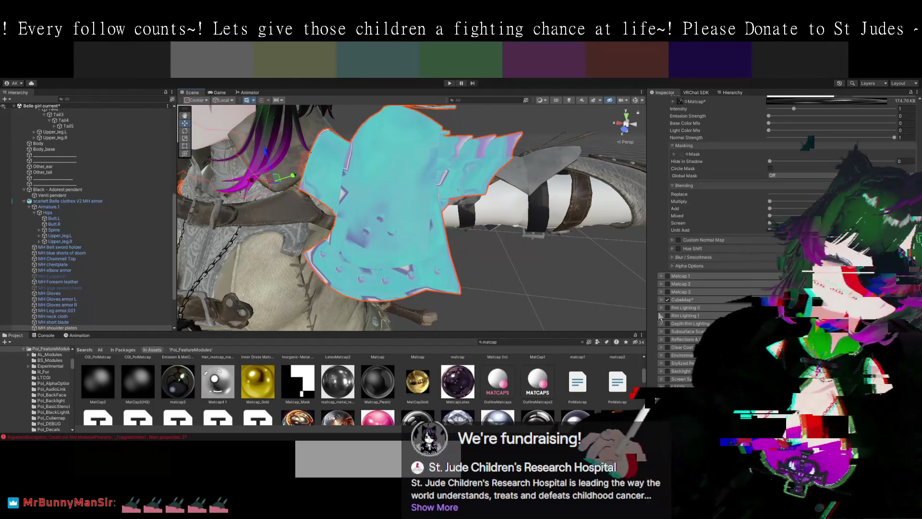
{"action": "left_click", "coordinate": [667, 307]}
{"action": "left_click", "coordinate": [668, 308]}
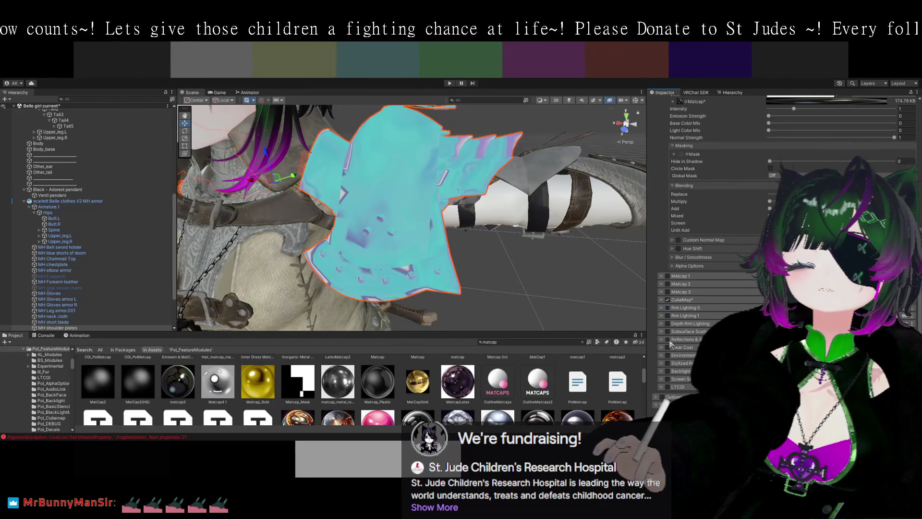
{"action": "left_click", "coordinate": [668, 339]}
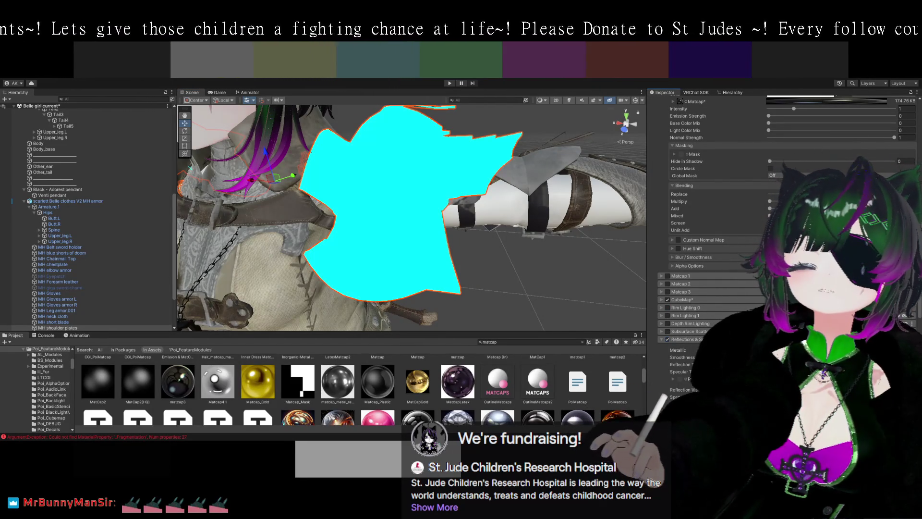
{"action": "left_click_drag", "start_coordinate": [615, 294], "coordinate": [594, 297]}
{"action": "mouse_move", "coordinate": [470, 276]}
{"action": "left_mouse_down"}
{"action": "mouse_move", "coordinate": [520, 284]}
{"action": "mouse_move", "coordinate": [523, 262]}
{"action": "left_mouse_up"}
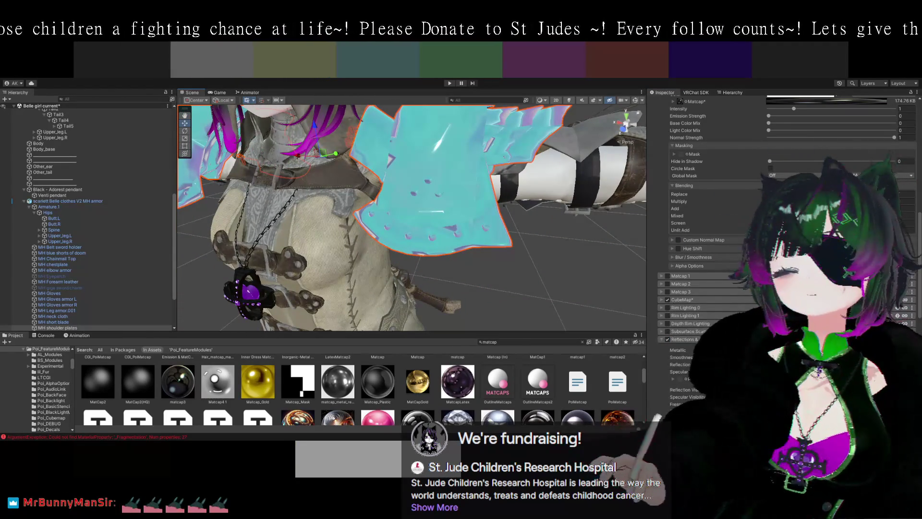
Raise the Metallic slider and switch on CubeMap for shinier armor
{"action": "left_click_drag", "start_coordinate": [769, 349], "coordinate": [884, 350]}
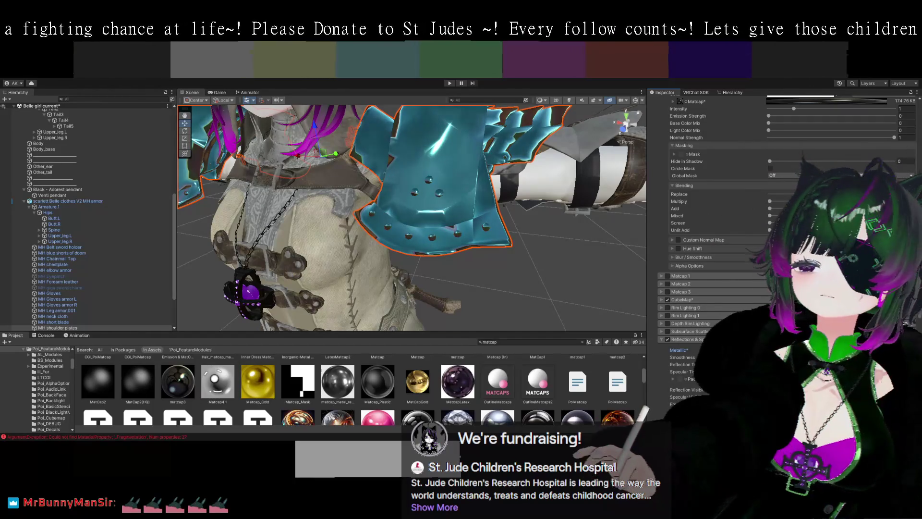
{"action": "mouse_move", "coordinate": [592, 290]}
{"action": "left_mouse_down"}
{"action": "mouse_move", "coordinate": [559, 295]}
{"action": "mouse_move", "coordinate": [472, 262]}
{"action": "mouse_move", "coordinate": [591, 276]}
{"action": "left_mouse_up"}
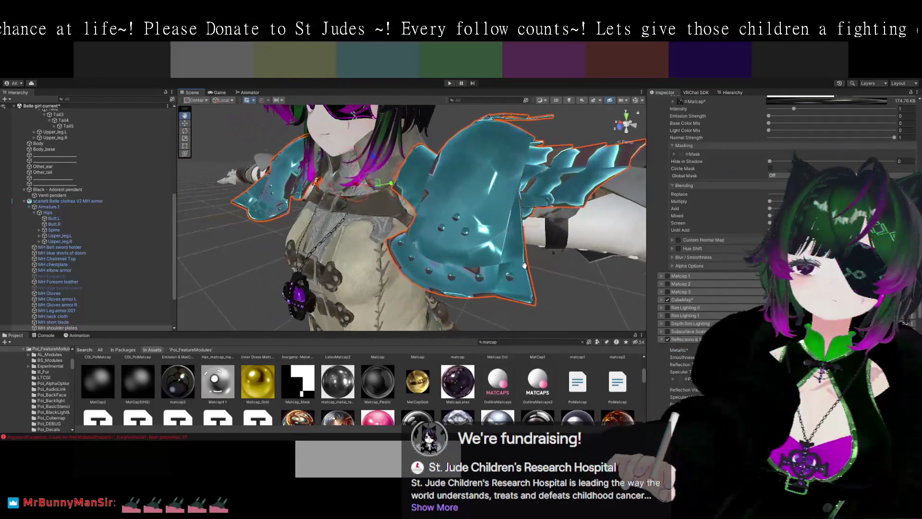
{"action": "scroll", "coordinate": [711, 287], "scroll_direction": "up", "scroll_amount": 5}
{"action": "scroll", "coordinate": [713, 289], "scroll_direction": "down", "scroll_amount": 4}
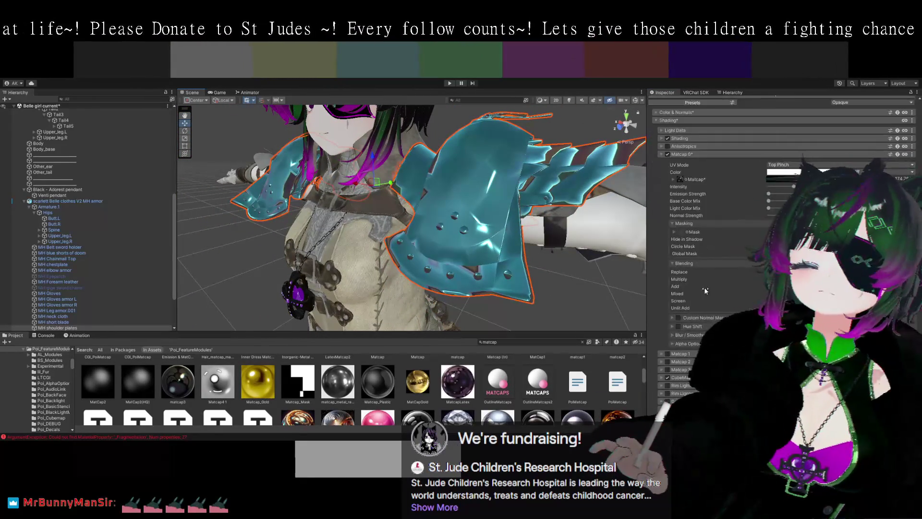
{"action": "left_click", "coordinate": [668, 339]}
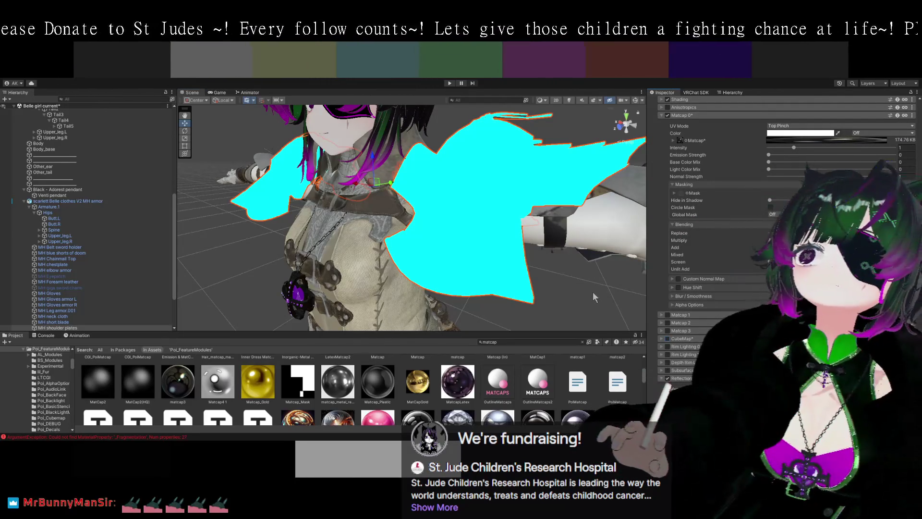
{"action": "left_click_drag", "start_coordinate": [592, 290], "coordinate": [483, 271]}
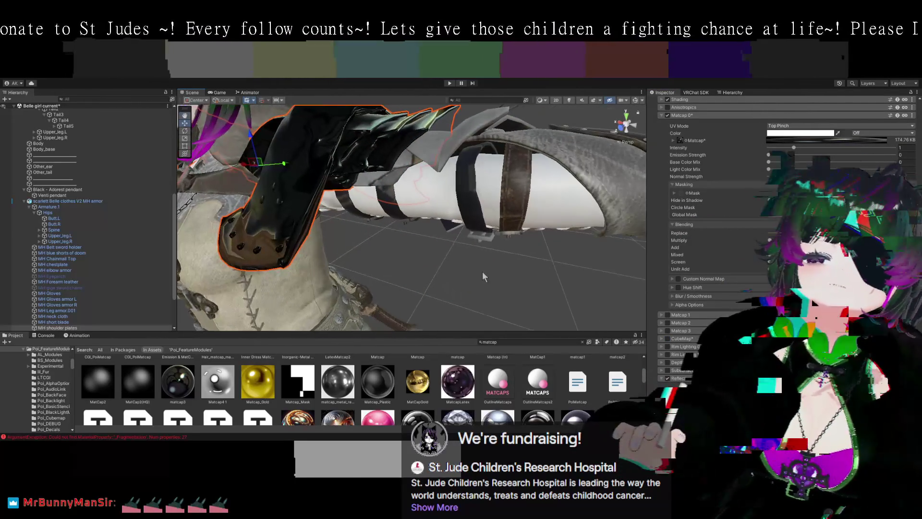
Expand Color & Normals, scroll the matcap results, and pick up the copper T_Matcap_MC (7) texture
{"action": "scroll", "coordinate": [653, 256], "scroll_direction": "up", "scroll_amount": 6}
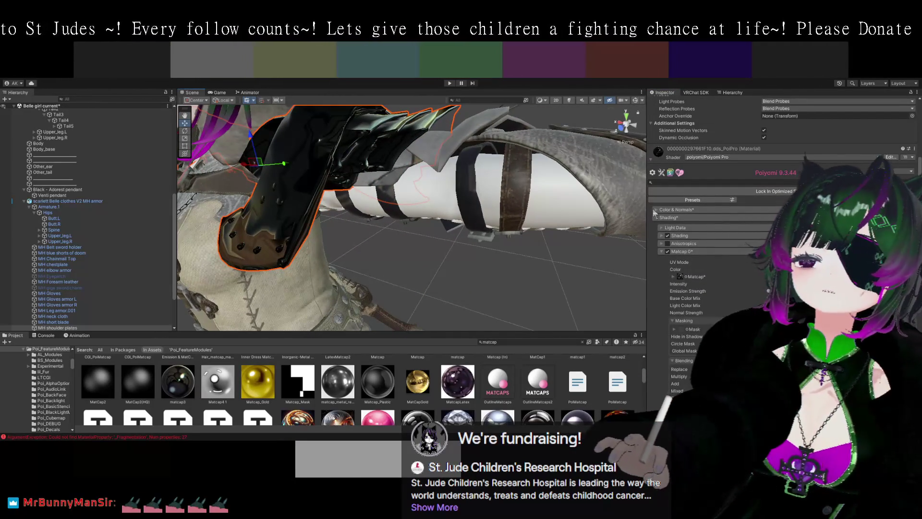
{"action": "left_click", "coordinate": [654, 210]}
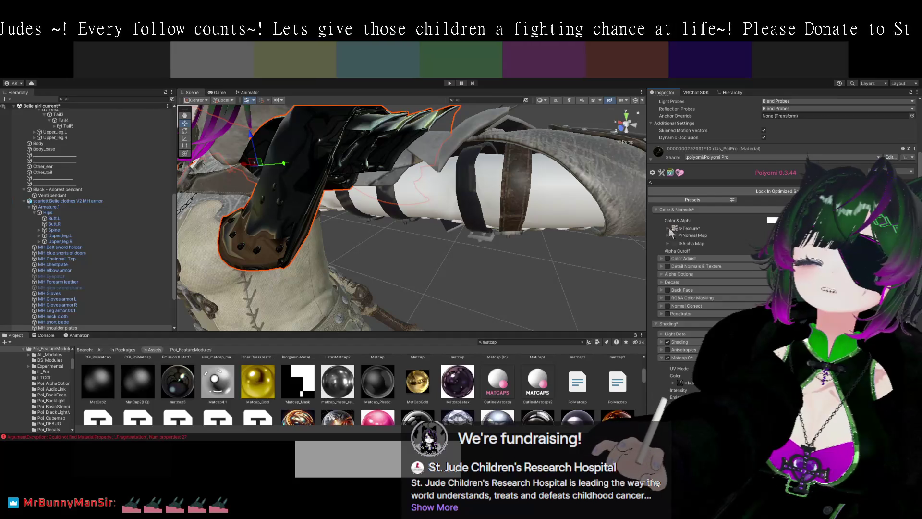
{"action": "mouse_move", "coordinate": [510, 279]}
{"action": "left_mouse_down"}
{"action": "mouse_move", "coordinate": [581, 296]}
{"action": "mouse_move", "coordinate": [565, 284]}
{"action": "mouse_move", "coordinate": [486, 288]}
{"action": "left_mouse_up"}
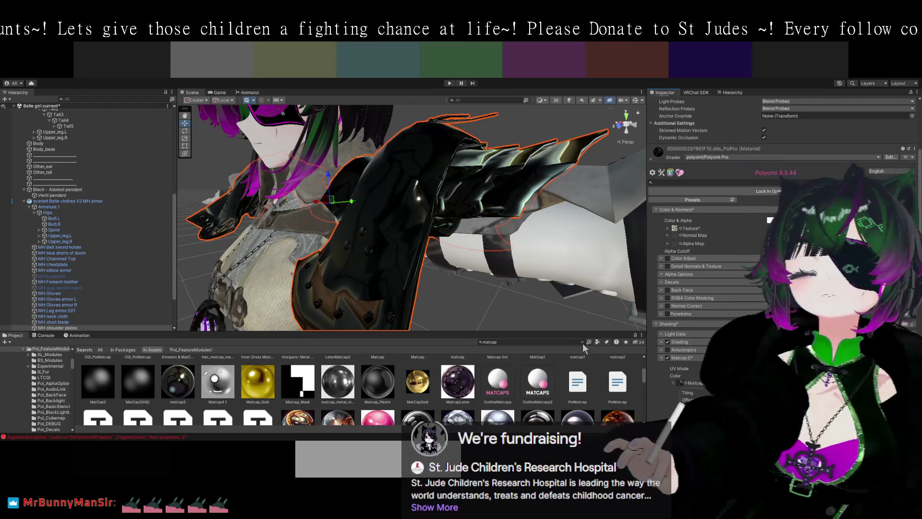
{"action": "scroll", "coordinate": [505, 365], "scroll_direction": "down", "scroll_amount": 2}
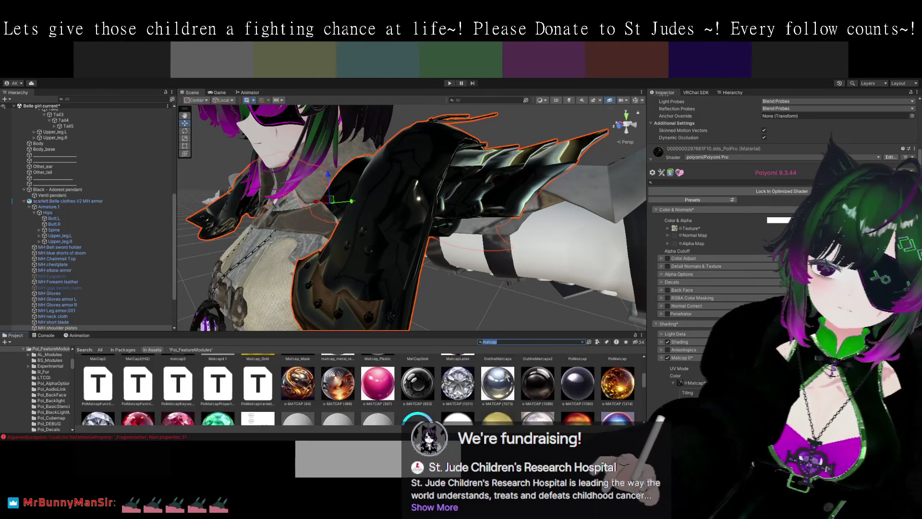
{"action": "scroll", "coordinate": [527, 391], "scroll_direction": "down", "scroll_amount": 1}
{"action": "scroll", "coordinate": [499, 377], "scroll_direction": "down", "scroll_amount": 1}
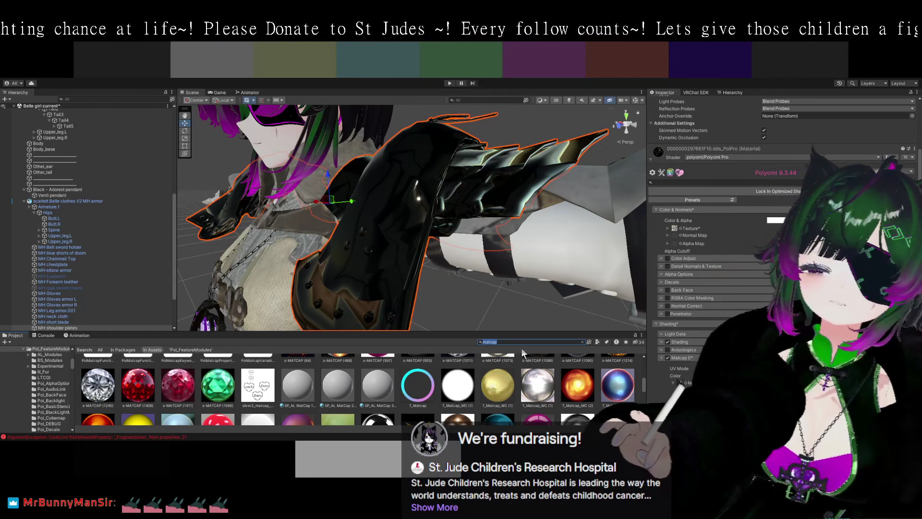
{"action": "scroll", "coordinate": [511, 382], "scroll_direction": "down", "scroll_amount": 2}
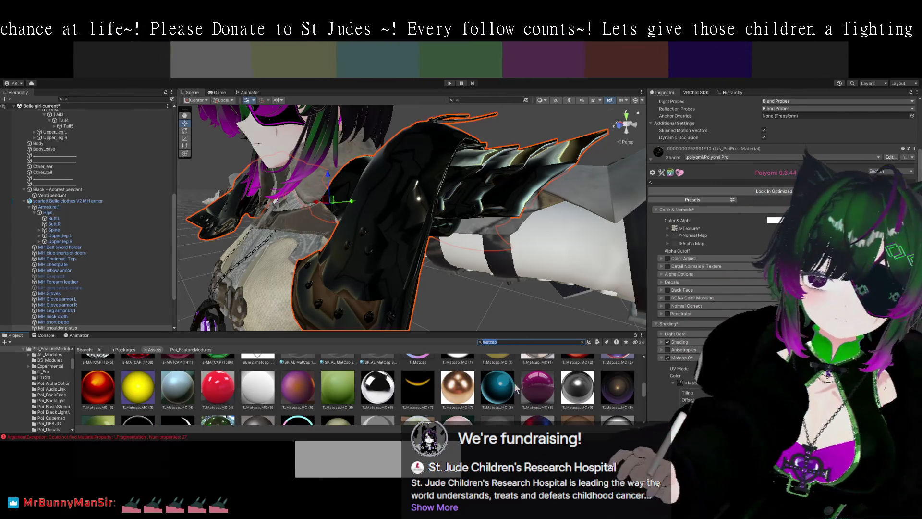
{"action": "scroll", "coordinate": [515, 390], "scroll_direction": "down", "scroll_amount": 2}
{"action": "scroll", "coordinate": [515, 389], "scroll_direction": "up", "scroll_amount": 2}
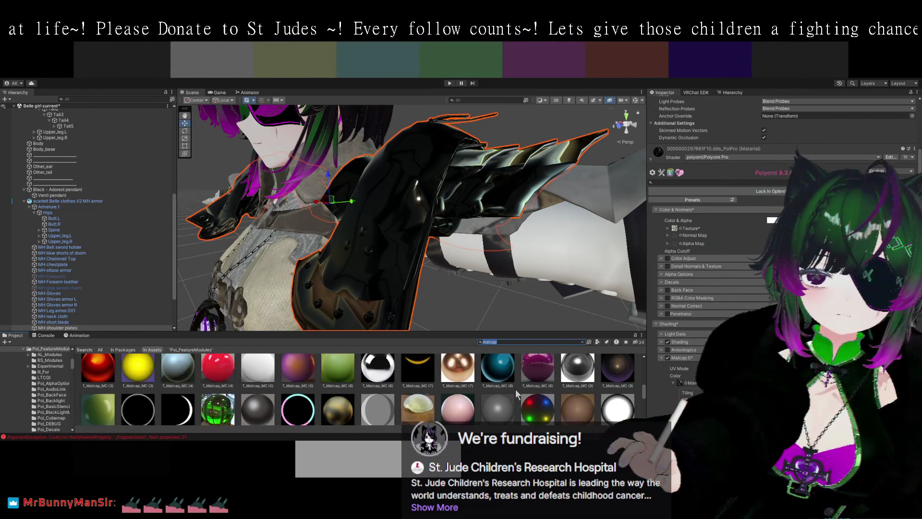
{"action": "mouse_move", "coordinate": [458, 387]}
{"action": "left_mouse_down"}
{"action": "mouse_move", "coordinate": [544, 384]}
{"action": "mouse_move", "coordinate": [675, 244]}
{"action": "left_mouse_up"}
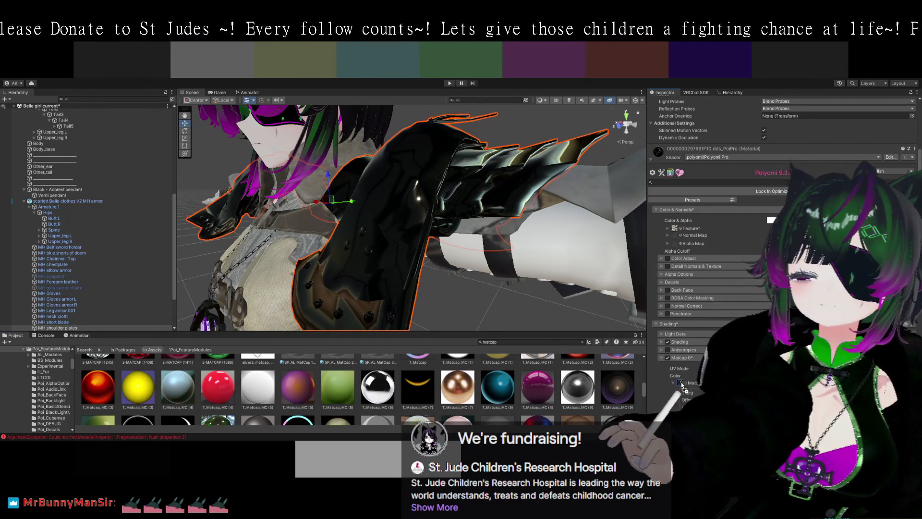
Apply the copper T_Matcap_MC (7) matcap to the shoulder armor and review it
{"action": "left_click_drag", "start_coordinate": [681, 382], "coordinate": [682, 382]}
{"action": "scroll", "coordinate": [578, 315], "scroll_direction": "up", "scroll_amount": 3}
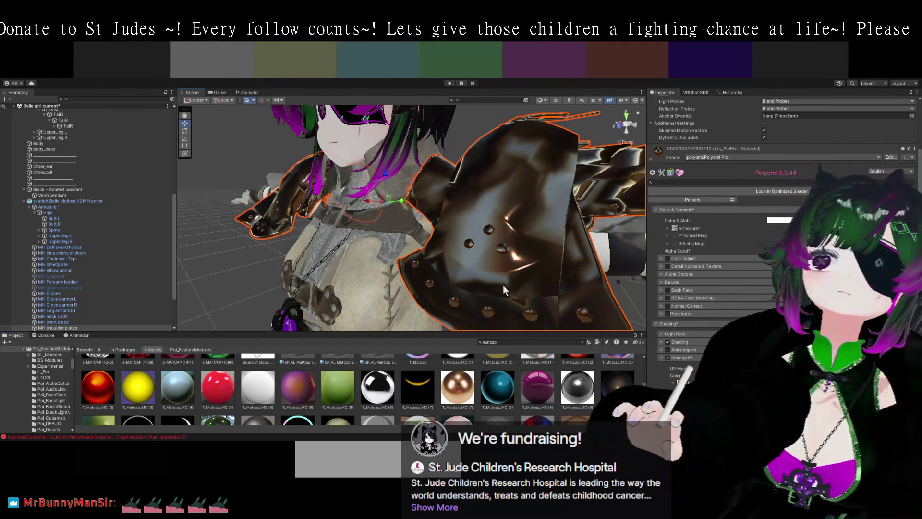
{"action": "scroll", "coordinate": [506, 276], "scroll_direction": "down", "scroll_amount": 3}
{"action": "left_click_drag", "start_coordinate": [523, 261], "coordinate": [513, 272]}
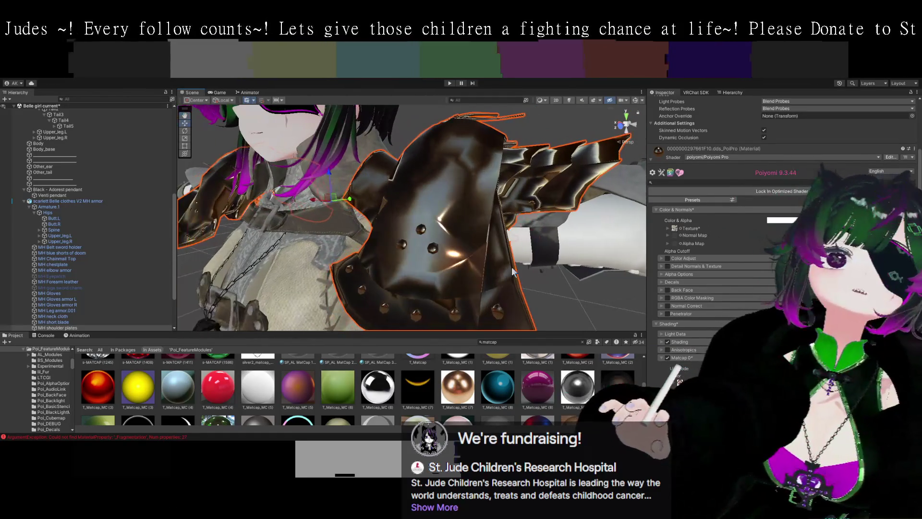
{"action": "scroll", "coordinate": [417, 402], "scroll_direction": "down", "scroll_amount": 2}
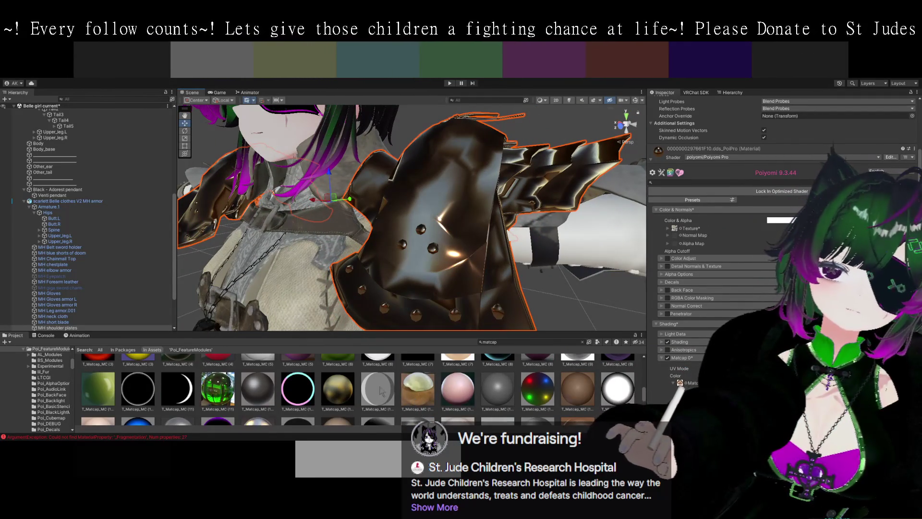
{"action": "scroll", "coordinate": [384, 392], "scroll_direction": "down", "scroll_amount": 8}
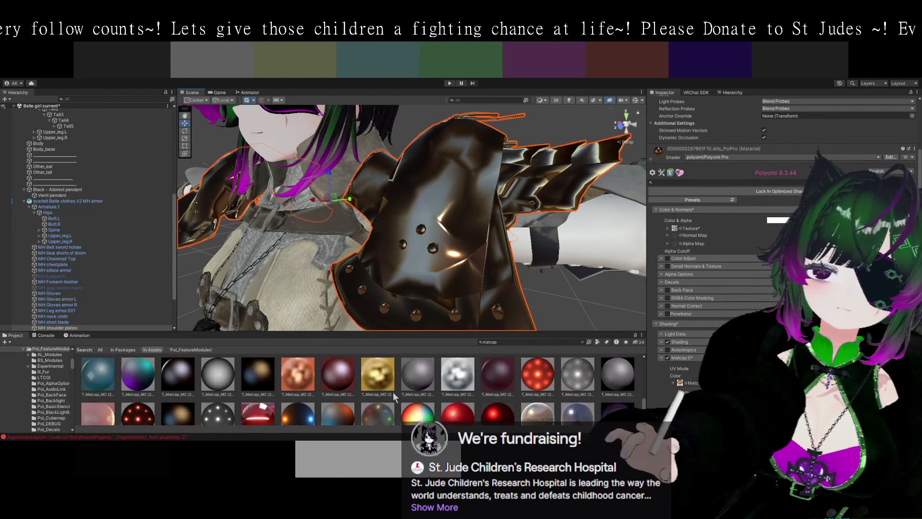
Swap in a dark grey matcap for a glossy gunmetal look and frame the plates
{"action": "mouse_move", "coordinate": [417, 374]}
{"action": "left_mouse_down"}
{"action": "mouse_move", "coordinate": [603, 372]}
{"action": "mouse_move", "coordinate": [679, 383]}
{"action": "left_mouse_up"}
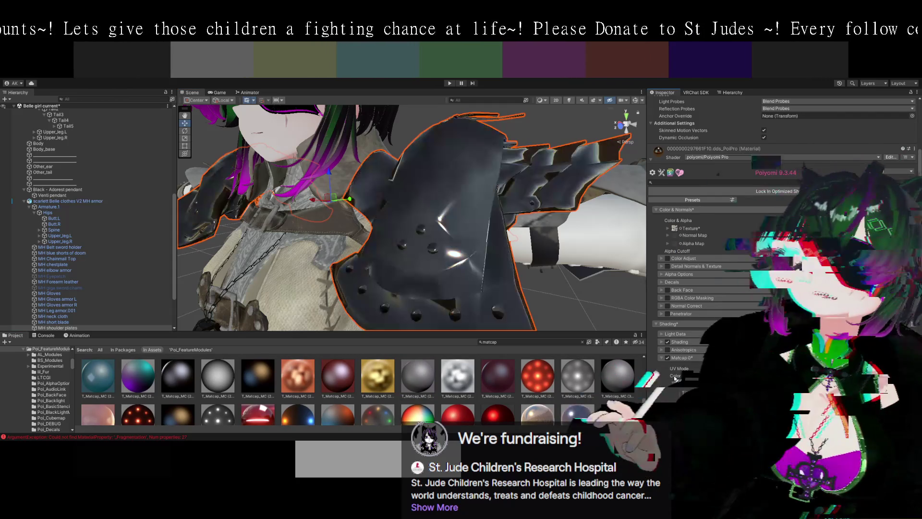
{"action": "mouse_move", "coordinate": [567, 287]}
{"action": "left_mouse_down"}
{"action": "mouse_move", "coordinate": [497, 276]}
{"action": "mouse_move", "coordinate": [502, 288]}
{"action": "left_mouse_up"}
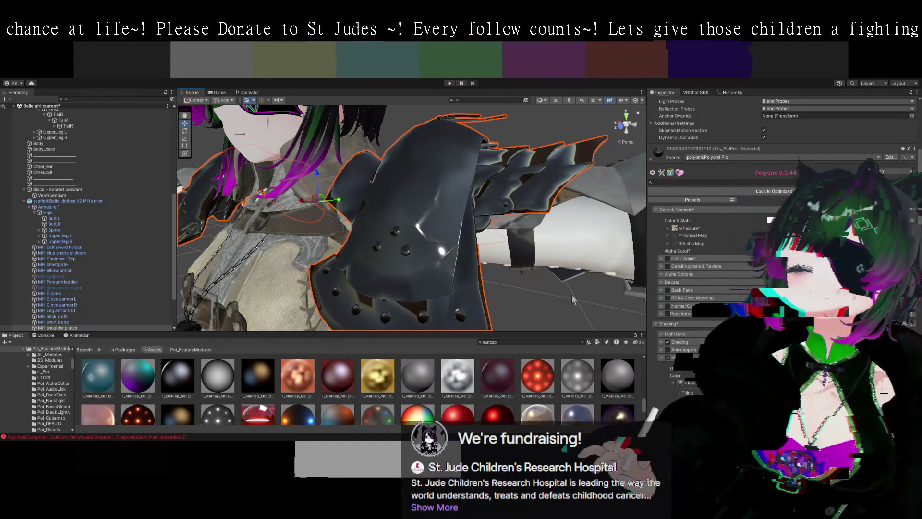
{"action": "key", "text": "f"}
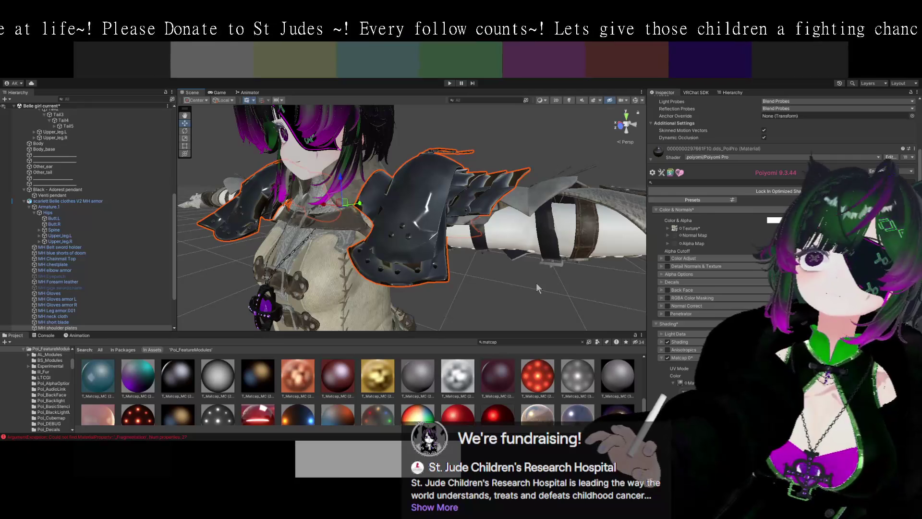
{"action": "mouse_move", "coordinate": [534, 290]}
{"action": "left_mouse_down"}
{"action": "mouse_move", "coordinate": [563, 298]}
{"action": "mouse_move", "coordinate": [425, 282]}
{"action": "mouse_move", "coordinate": [487, 229]}
{"action": "mouse_move", "coordinate": [400, 192]}
{"action": "left_mouse_up"}
{"action": "left_click", "coordinate": [397, 193]}
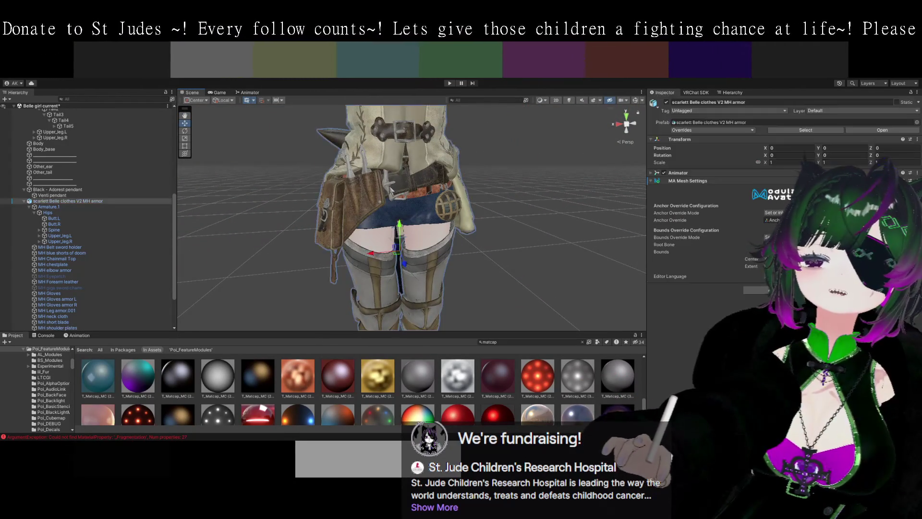
Orbit around the belt sword holder and ping its material in the Monster Hunter armor folder
{"action": "mouse_move", "coordinate": [455, 212]}
{"action": "left_mouse_down"}
{"action": "mouse_move", "coordinate": [482, 216]}
{"action": "mouse_move", "coordinate": [441, 215]}
{"action": "mouse_move", "coordinate": [542, 259]}
{"action": "left_mouse_up"}
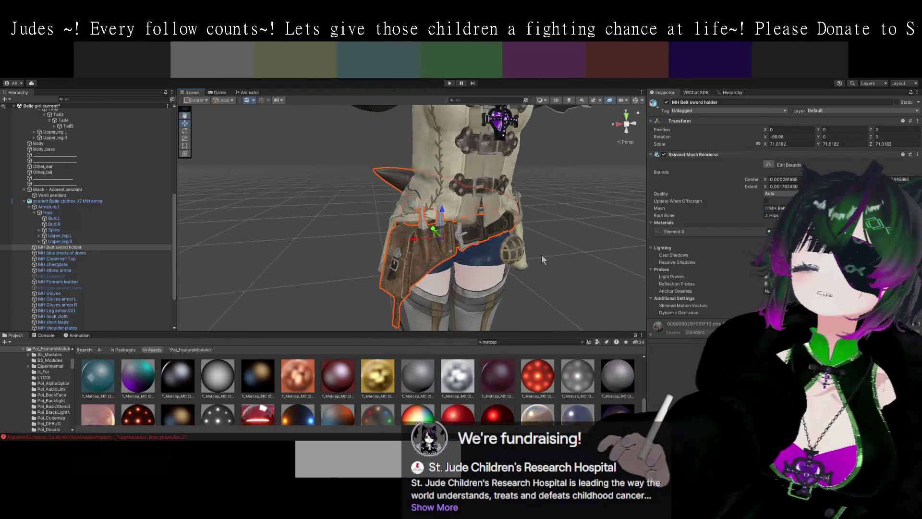
{"action": "left_click_drag", "start_coordinate": [570, 294], "coordinate": [497, 255]}
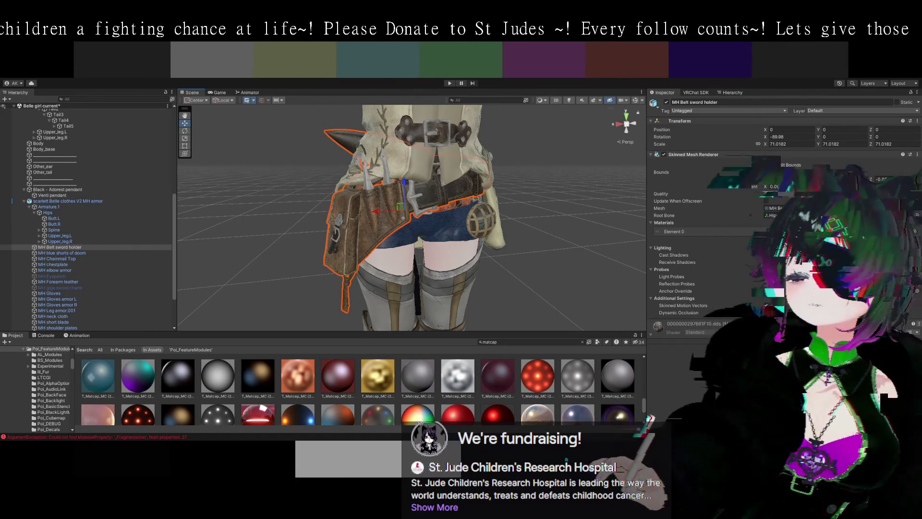
{"action": "left_click", "coordinate": [778, 231]}
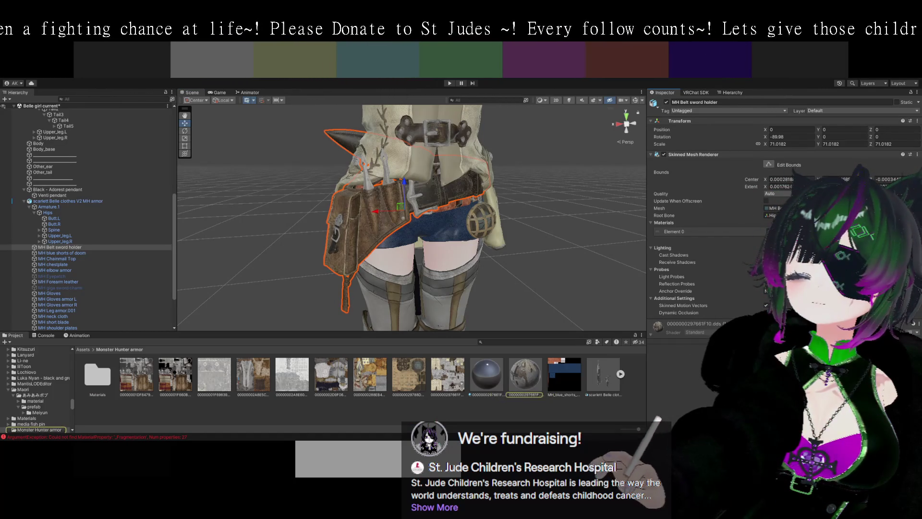
Apply the PoiPro 1 Poiyomi material to the belt sword holder and select it
{"action": "left_click", "coordinate": [525, 408]}
{"action": "left_click", "coordinate": [522, 384]}
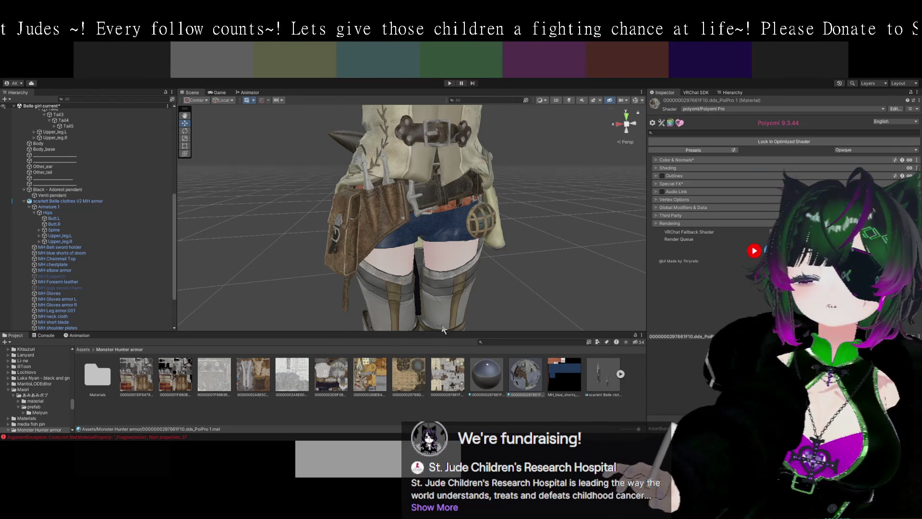
{"action": "left_click_drag", "start_coordinate": [526, 374], "coordinate": [393, 214]}
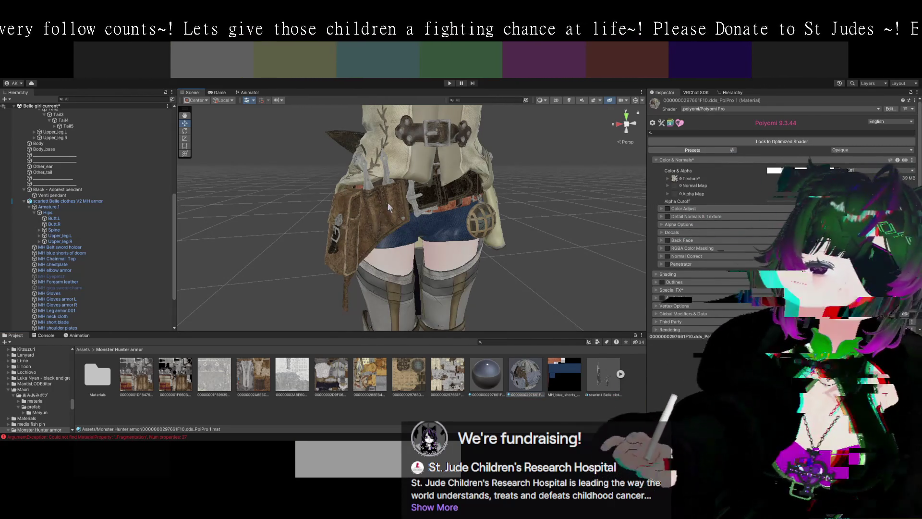
{"action": "left_click", "coordinate": [388, 205]}
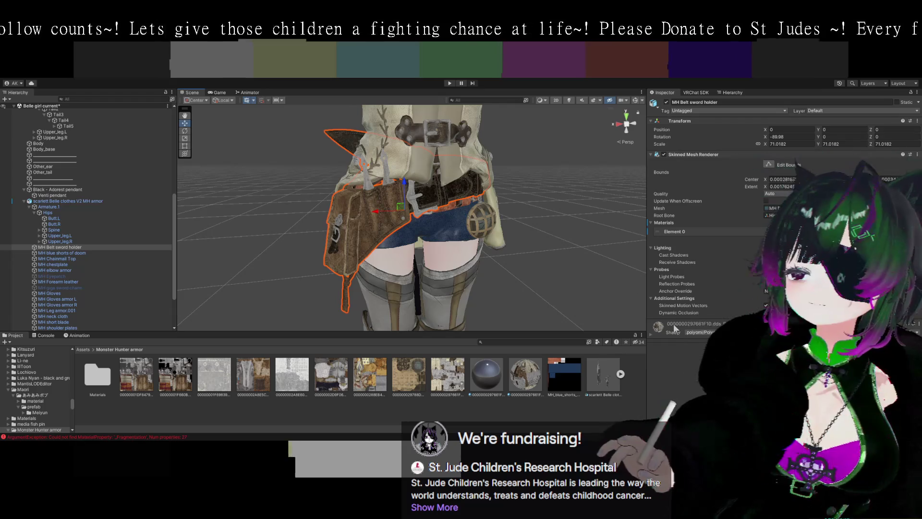
Expand the main texture's tiling and offset options and open its import settings
{"action": "scroll", "coordinate": [652, 335], "scroll_direction": "down", "scroll_amount": 3}
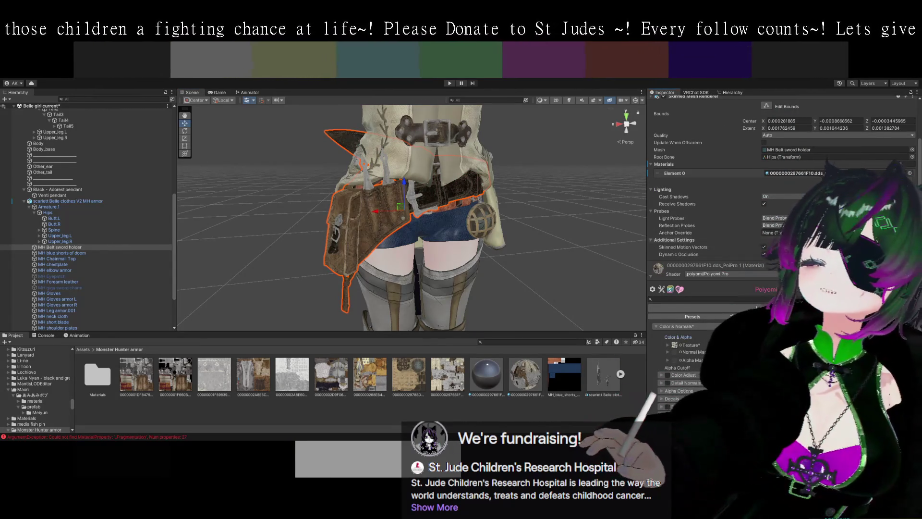
{"action": "scroll", "coordinate": [678, 327], "scroll_direction": "down", "scroll_amount": 2}
{"action": "left_click", "coordinate": [676, 306]}
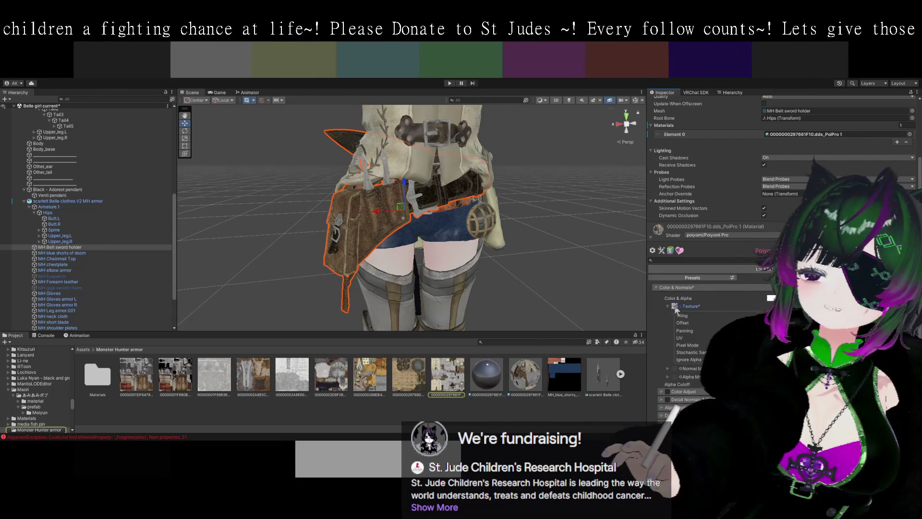
{"action": "double_click", "coordinate": [675, 306]}
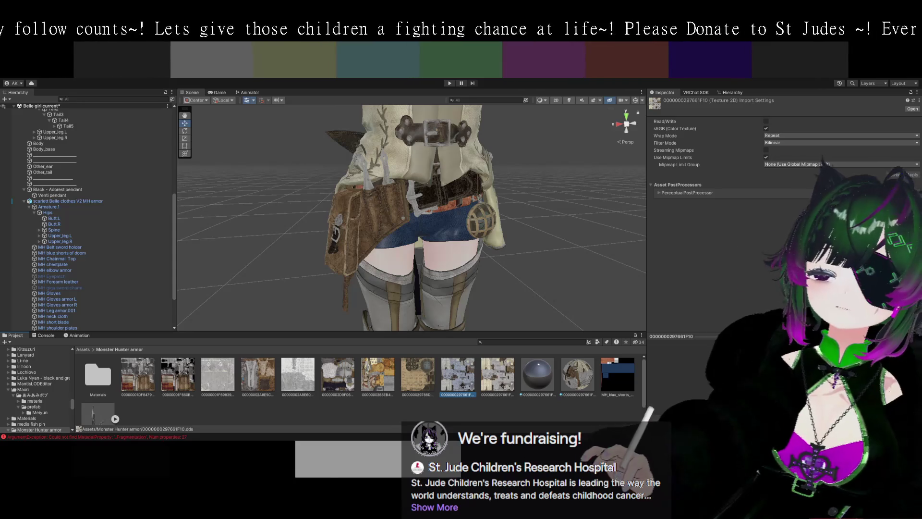
{"action": "left_click", "coordinate": [498, 375]}
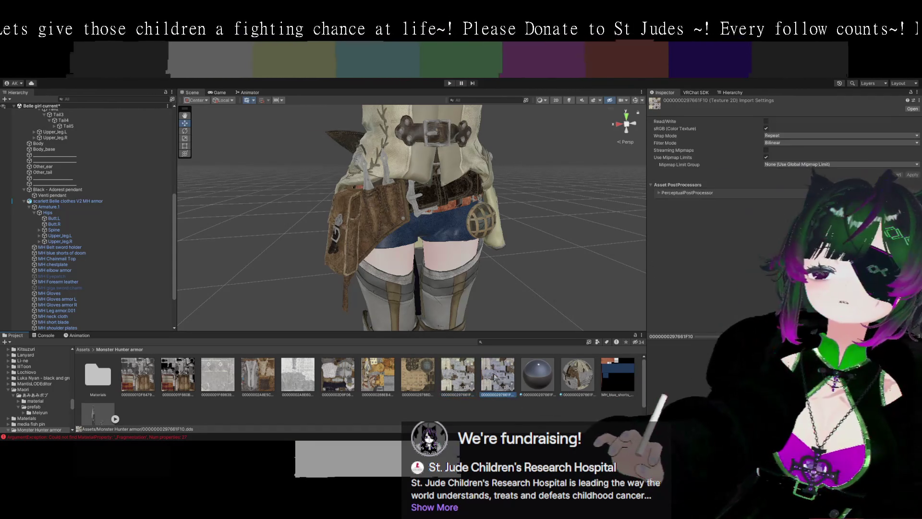
{"action": "left_click_drag", "start_coordinate": [506, 182], "coordinate": [564, 217], "text": "alt"}
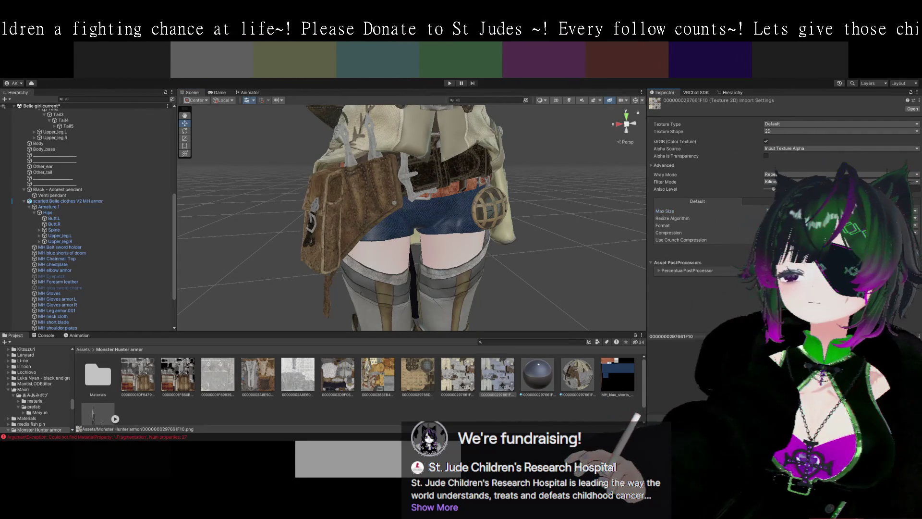
{"action": "mouse_move", "coordinate": [582, 283]}
{"action": "left_mouse_down", "text": "alt"}
{"action": "mouse_move", "coordinate": [548, 258]}
{"action": "mouse_move", "coordinate": [506, 247]}
{"action": "left_mouse_up", "text": "alt"}
{"action": "left_click", "coordinate": [358, 183]}
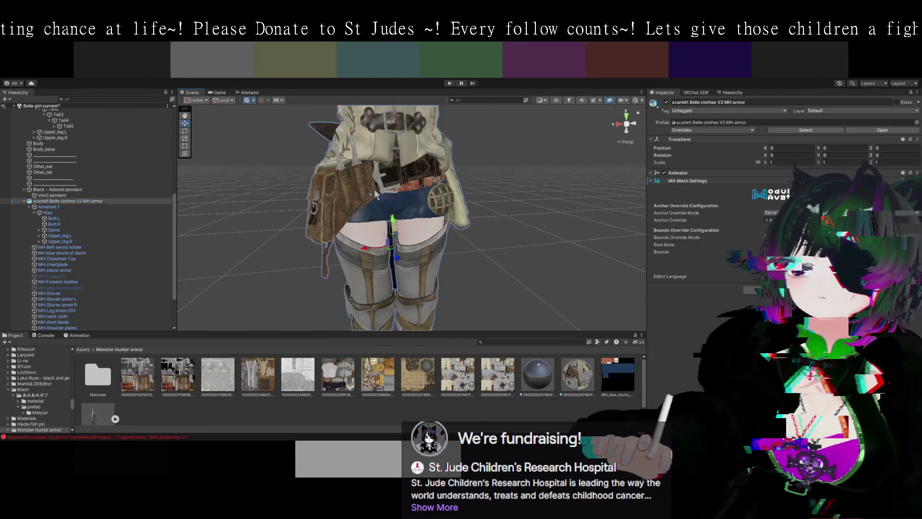
Select the belt sword holder, zoom in on its pouch, and expand its PoiPro 1 material's Texture options
{"action": "left_click", "coordinate": [357, 183]}
{"action": "scroll", "coordinate": [675, 326], "scroll_direction": "down", "scroll_amount": 5}
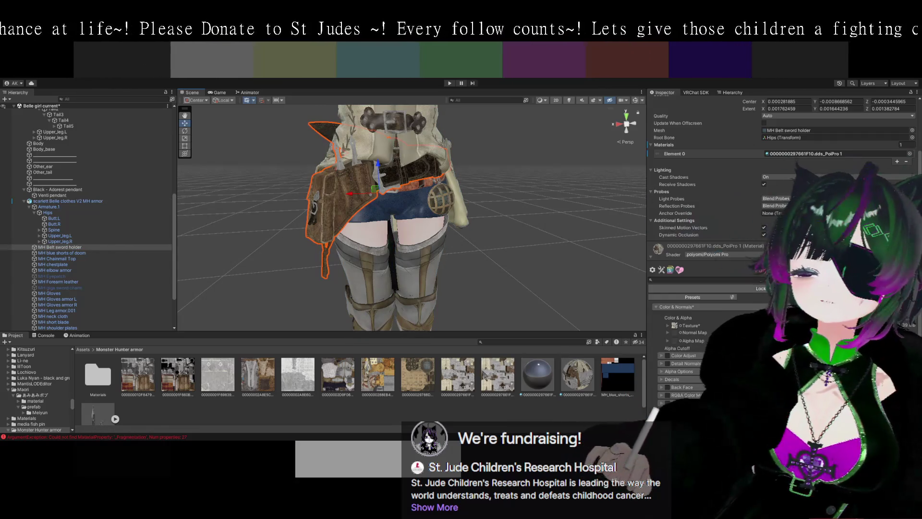
{"action": "mouse_move", "coordinate": [485, 247]}
{"action": "left_mouse_down", "text": "alt"}
{"action": "mouse_move", "coordinate": [557, 263]}
{"action": "mouse_move", "coordinate": [516, 259]}
{"action": "mouse_move", "coordinate": [455, 212]}
{"action": "left_mouse_up", "text": "alt"}
{"action": "scroll", "coordinate": [551, 262], "scroll_direction": "up", "scroll_amount": 5}
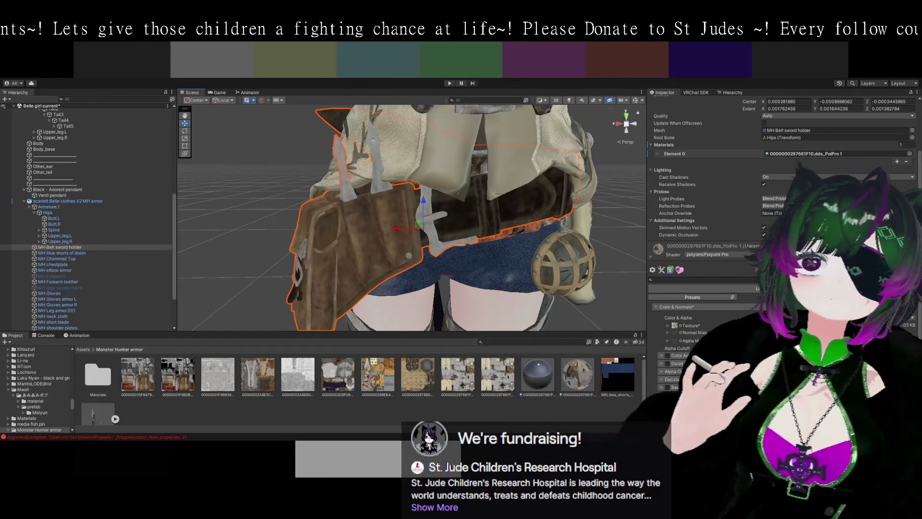
{"action": "left_click_drag", "start_coordinate": [544, 236], "coordinate": [515, 239]}
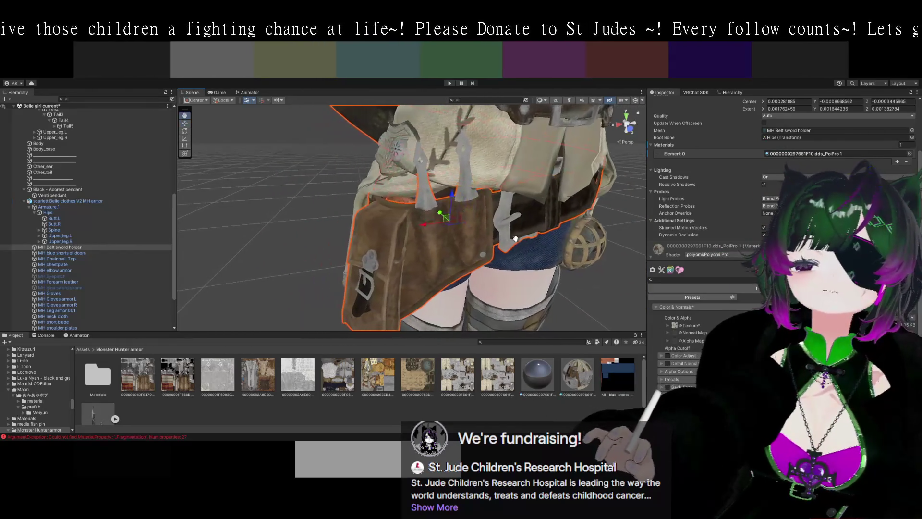
{"action": "scroll", "coordinate": [480, 221], "scroll_direction": "up", "scroll_amount": 5}
{"action": "mouse_move", "coordinate": [457, 212]}
{"action": "left_mouse_down"}
{"action": "mouse_move", "coordinate": [431, 201]}
{"action": "mouse_move", "coordinate": [457, 224]}
{"action": "mouse_move", "coordinate": [433, 196]}
{"action": "mouse_move", "coordinate": [425, 204]}
{"action": "left_mouse_up"}
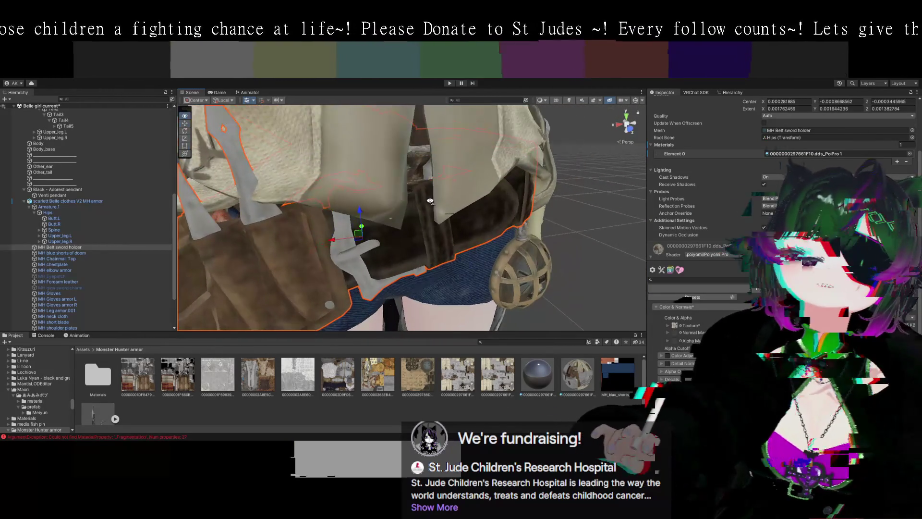
{"action": "scroll", "coordinate": [675, 287], "scroll_direction": "down", "scroll_amount": 2}
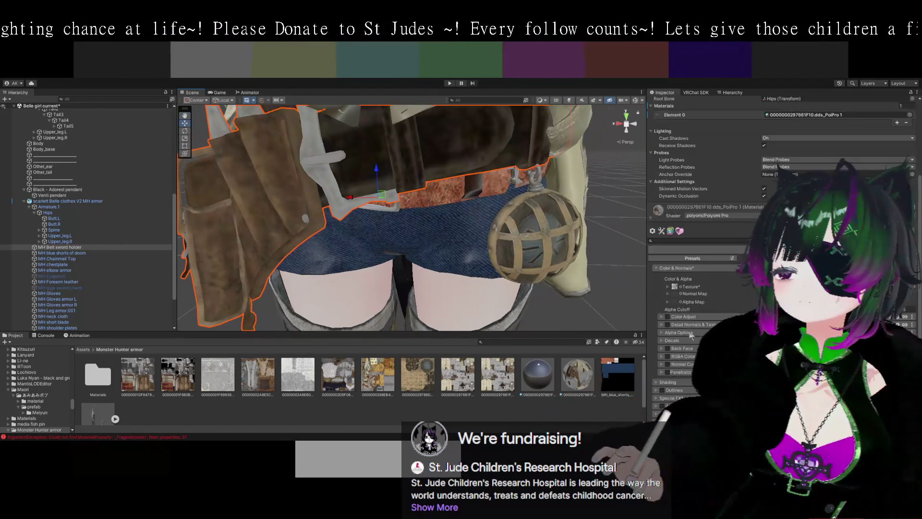
{"action": "left_click", "coordinate": [674, 287]}
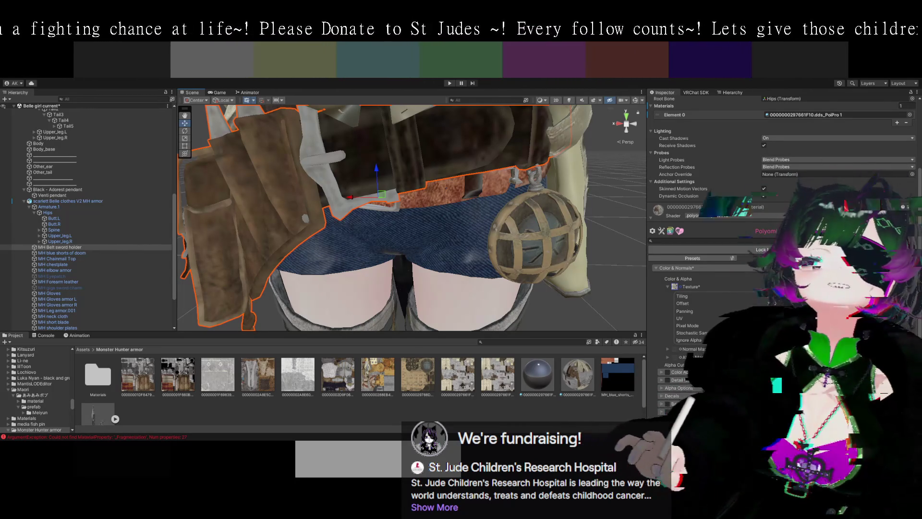
Orbit around the belt toward the pendant and select the MH Waist charm on the avatar
{"action": "scroll", "coordinate": [456, 211], "scroll_direction": "down", "scroll_amount": 5}
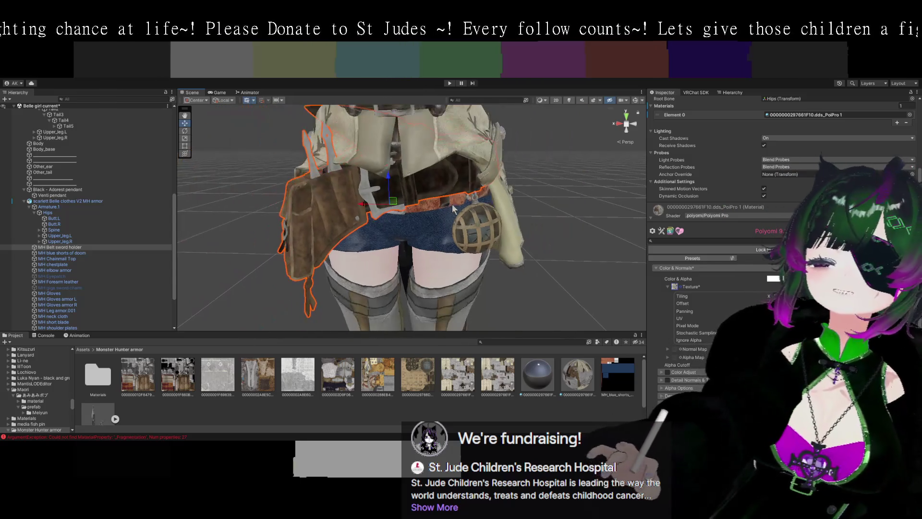
{"action": "mouse_move", "coordinate": [457, 211]}
{"action": "left_mouse_down"}
{"action": "mouse_move", "coordinate": [470, 221]}
{"action": "mouse_move", "coordinate": [410, 219]}
{"action": "mouse_move", "coordinate": [530, 226]}
{"action": "left_mouse_up"}
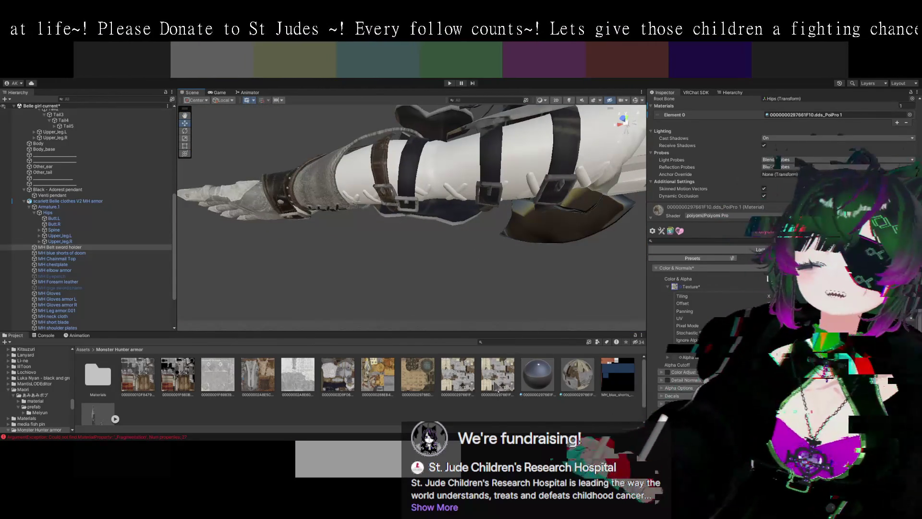
{"action": "mouse_move", "coordinate": [498, 377]}
{"action": "left_mouse_down"}
{"action": "mouse_move", "coordinate": [451, 186]}
{"action": "mouse_move", "coordinate": [457, 200]}
{"action": "mouse_move", "coordinate": [526, 247]}
{"action": "mouse_move", "coordinate": [498, 229]}
{"action": "mouse_move", "coordinate": [530, 231]}
{"action": "mouse_move", "coordinate": [496, 225]}
{"action": "left_mouse_up"}
{"action": "mouse_move", "coordinate": [475, 223]}
{"action": "left_mouse_down"}
{"action": "mouse_move", "coordinate": [462, 252]}
{"action": "mouse_move", "coordinate": [434, 216]}
{"action": "mouse_move", "coordinate": [495, 214]}
{"action": "mouse_move", "coordinate": [509, 270]}
{"action": "mouse_move", "coordinate": [526, 252]}
{"action": "mouse_move", "coordinate": [472, 245]}
{"action": "mouse_move", "coordinate": [438, 222]}
{"action": "mouse_move", "coordinate": [385, 225]}
{"action": "left_mouse_up"}
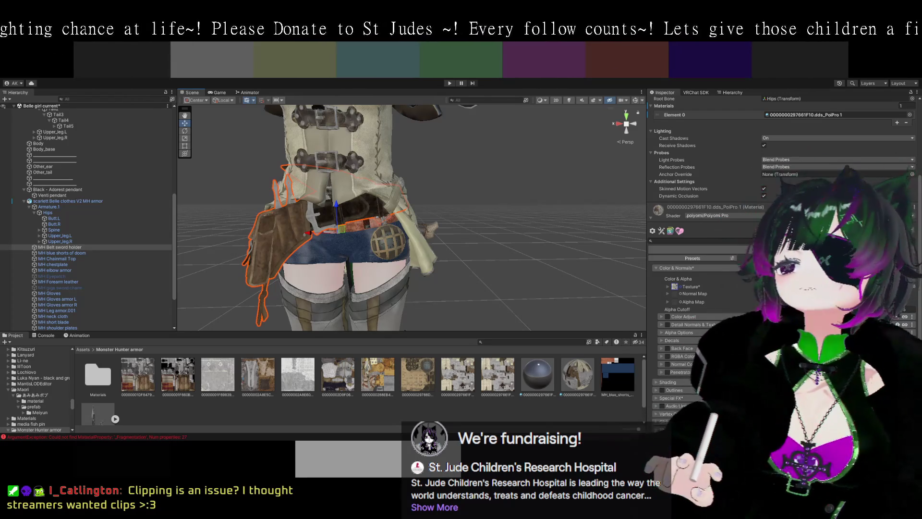
{"action": "left_click_drag", "start_coordinate": [454, 223], "coordinate": [529, 219]}
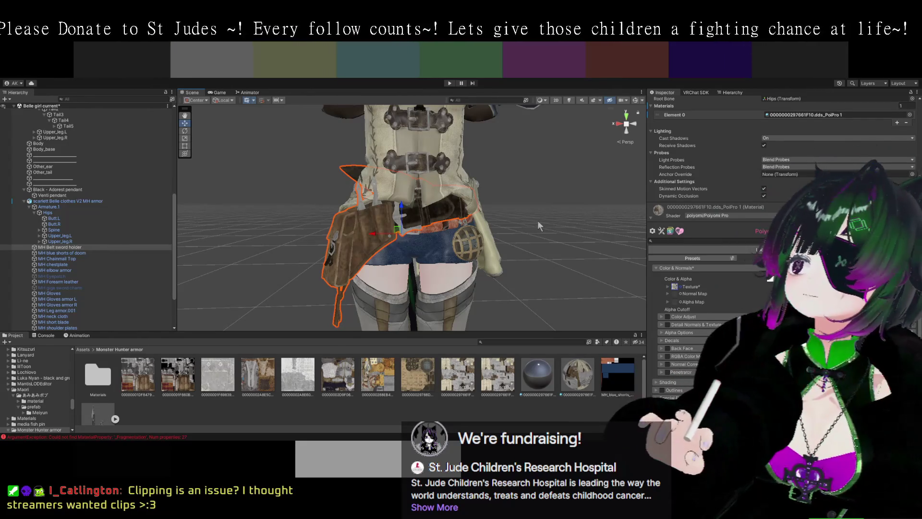
{"action": "left_click_drag", "start_coordinate": [537, 220], "coordinate": [500, 250]}
{"action": "left_click", "coordinate": [467, 258]}
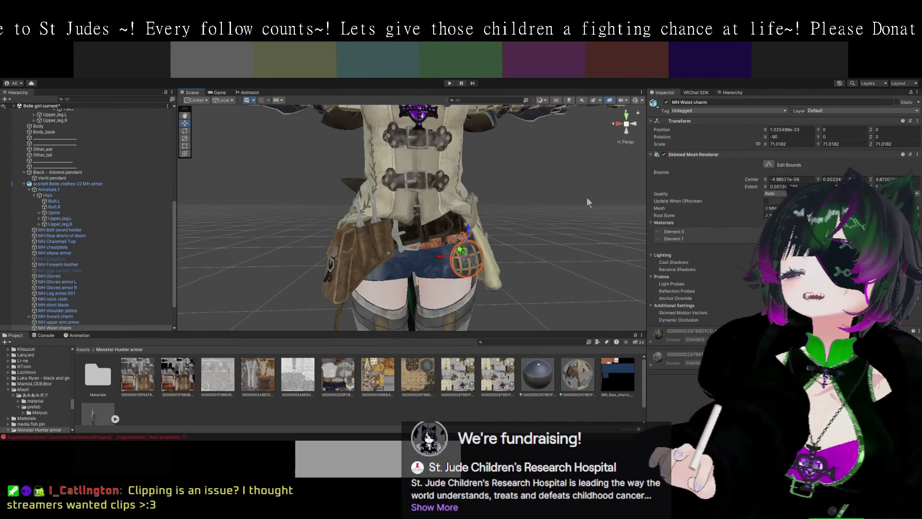
Deactivate the MH Waist charm so it disappears from the avatar
{"action": "left_click_drag", "start_coordinate": [589, 183], "coordinate": [509, 242]}
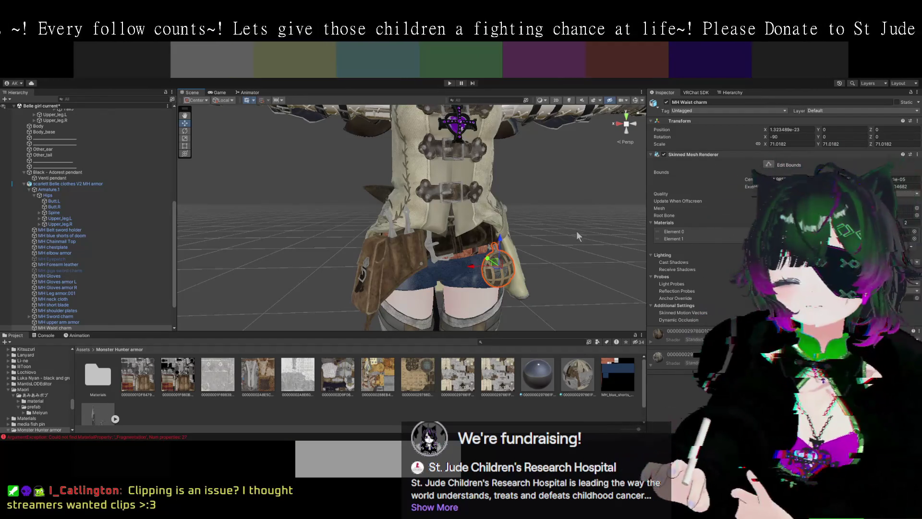
{"action": "left_click", "coordinate": [666, 102]}
{"action": "left_click_drag", "start_coordinate": [541, 282], "coordinate": [488, 239]}
Select the blue shorts and show the MH_blue_shorts_of_doom texture's import settings
{"action": "left_click_drag", "start_coordinate": [411, 215], "coordinate": [506, 209]}
{"action": "left_click", "coordinate": [481, 202]}
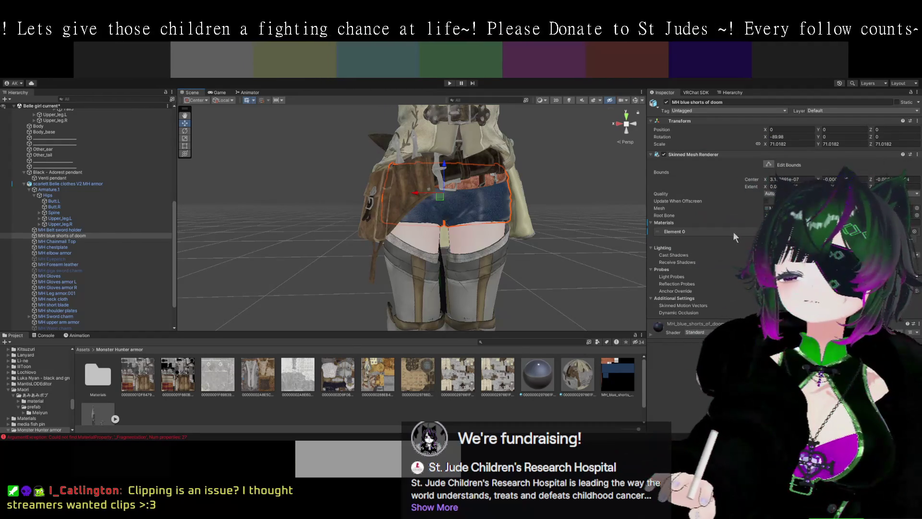
{"action": "left_click", "coordinate": [628, 369]}
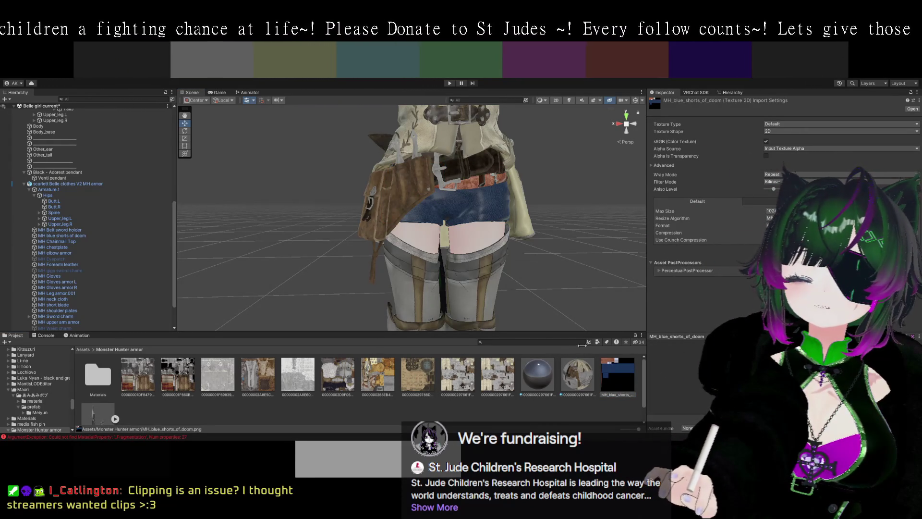
Zoom in on the model and select the whole scarlett Belle clothes V2 MH armor
{"action": "scroll", "coordinate": [558, 295], "scroll_direction": "up", "scroll_amount": 3}
{"action": "mouse_move", "coordinate": [569, 257]}
{"action": "left_mouse_down"}
{"action": "mouse_move", "coordinate": [473, 266]}
{"action": "mouse_move", "coordinate": [539, 275]}
{"action": "mouse_move", "coordinate": [500, 262]}
{"action": "left_mouse_up"}
{"action": "left_click", "coordinate": [458, 114]}
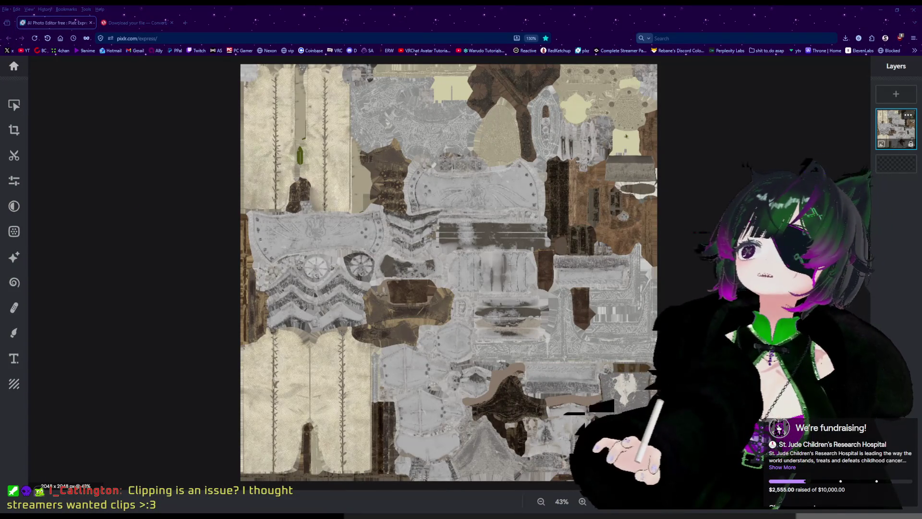
{"action": "scroll", "coordinate": [430, 304], "scroll_direction": "up", "scroll_amount": 5}
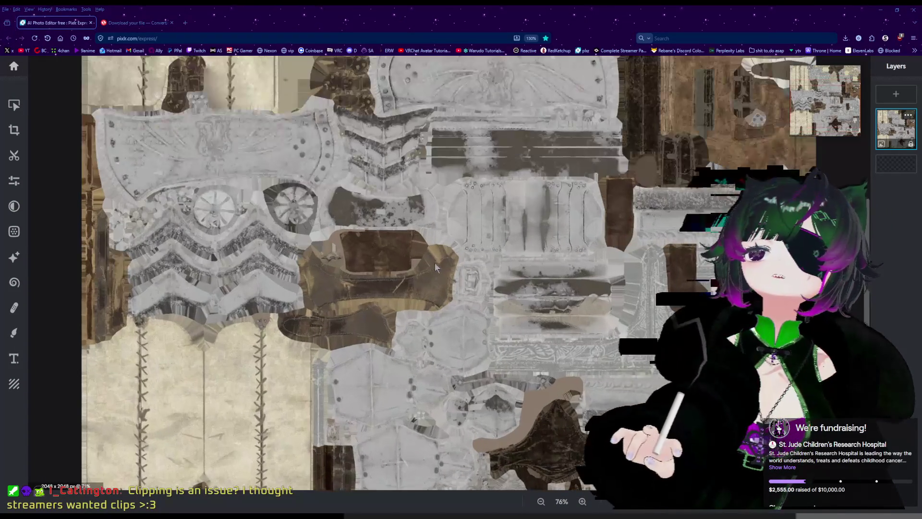
{"action": "scroll", "coordinate": [460, 314], "scroll_direction": "up", "scroll_amount": 3}
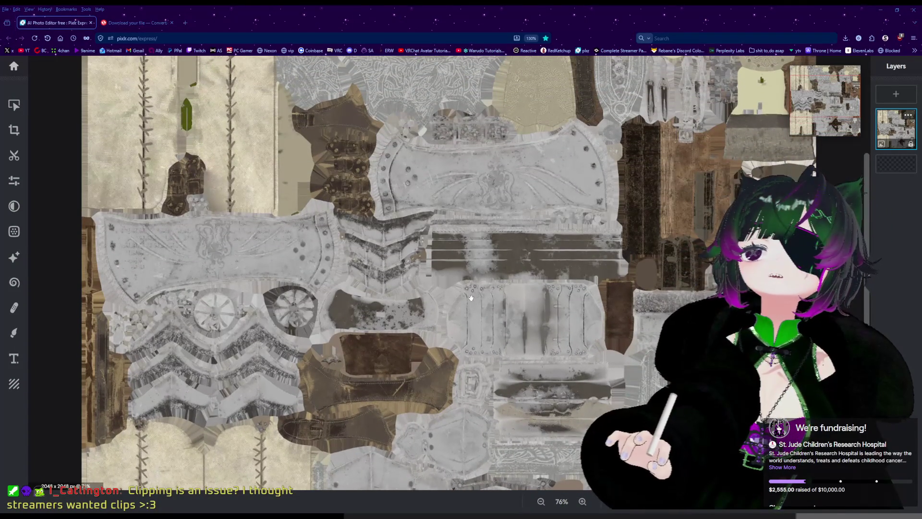
{"action": "scroll", "coordinate": [476, 338], "scroll_direction": "up", "scroll_amount": 2}
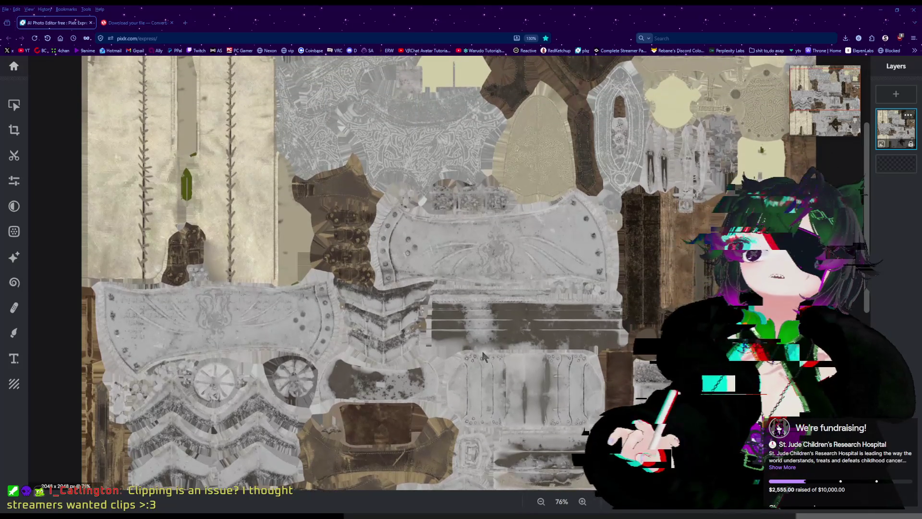
{"action": "scroll", "coordinate": [437, 318], "scroll_direction": "down", "scroll_amount": 2}
{"action": "scroll", "coordinate": [437, 318], "scroll_direction": "up", "scroll_amount": 4}
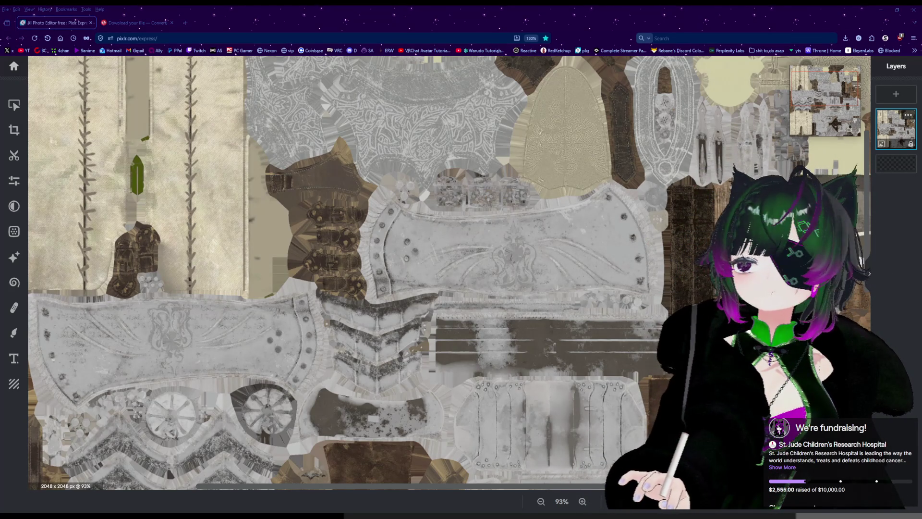
{"action": "scroll", "coordinate": [309, 316], "scroll_direction": "down", "scroll_amount": 3}
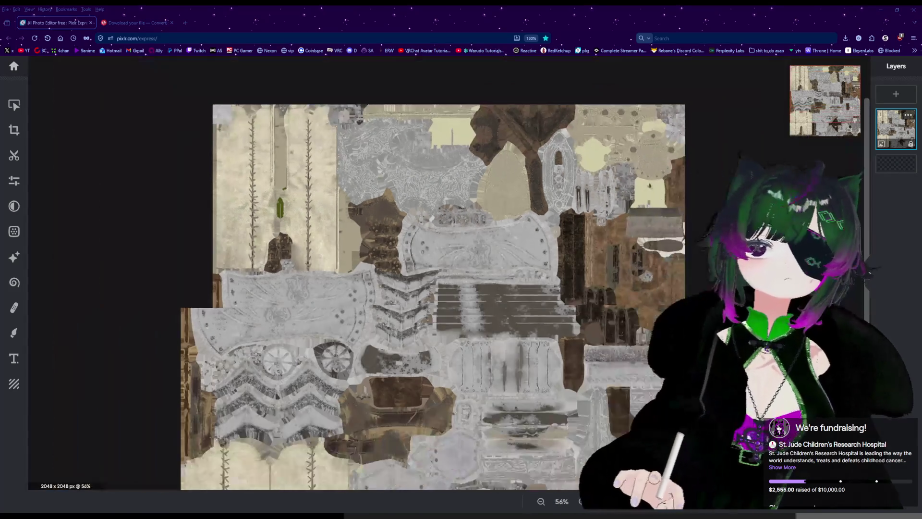
{"action": "scroll", "coordinate": [308, 316], "scroll_direction": "up", "scroll_amount": 2}
{"action": "left_click_drag", "start_coordinate": [309, 316], "coordinate": [296, 383]}
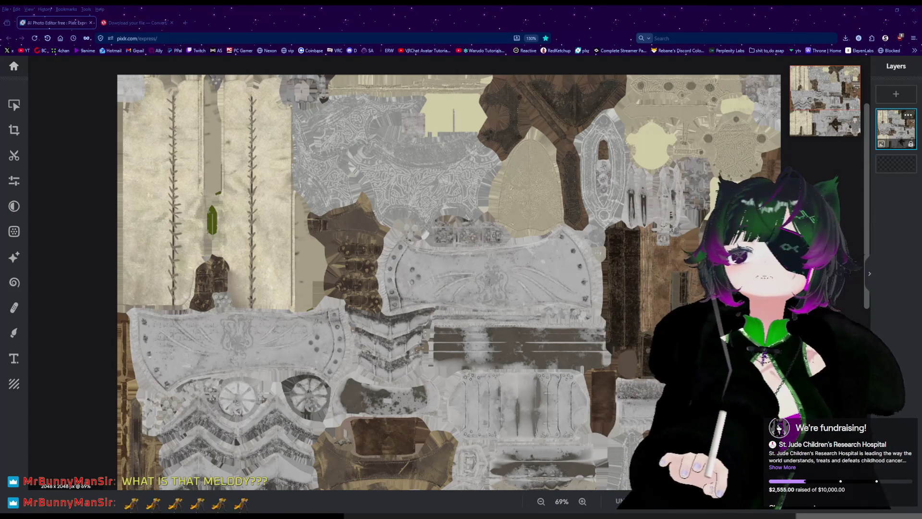
{"action": "scroll", "coordinate": [604, 285], "scroll_direction": "down", "scroll_amount": 2}
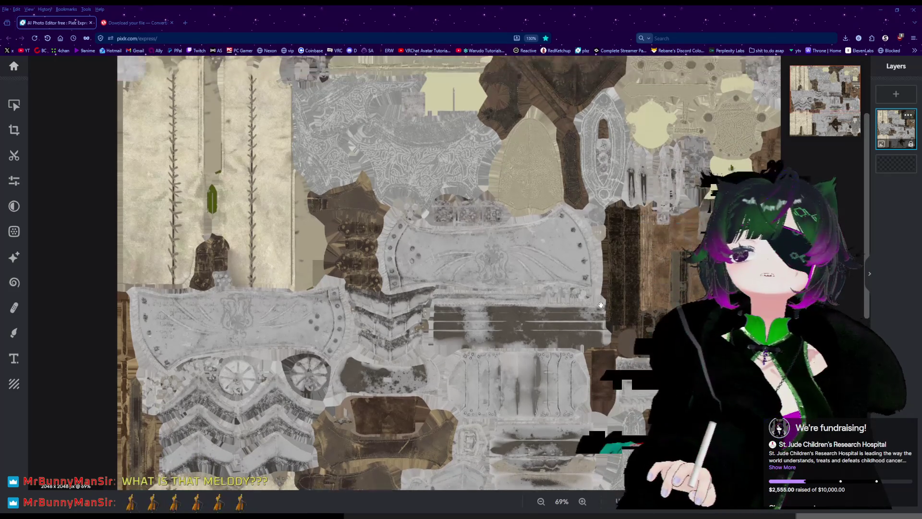
{"action": "scroll", "coordinate": [321, 208], "scroll_direction": "up", "scroll_amount": 3}
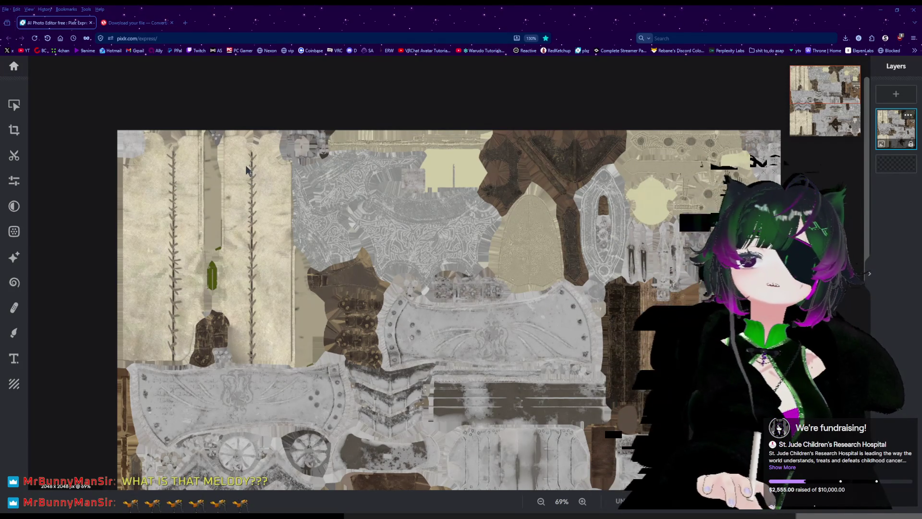
{"action": "scroll", "coordinate": [281, 356], "scroll_direction": "down", "scroll_amount": 5}
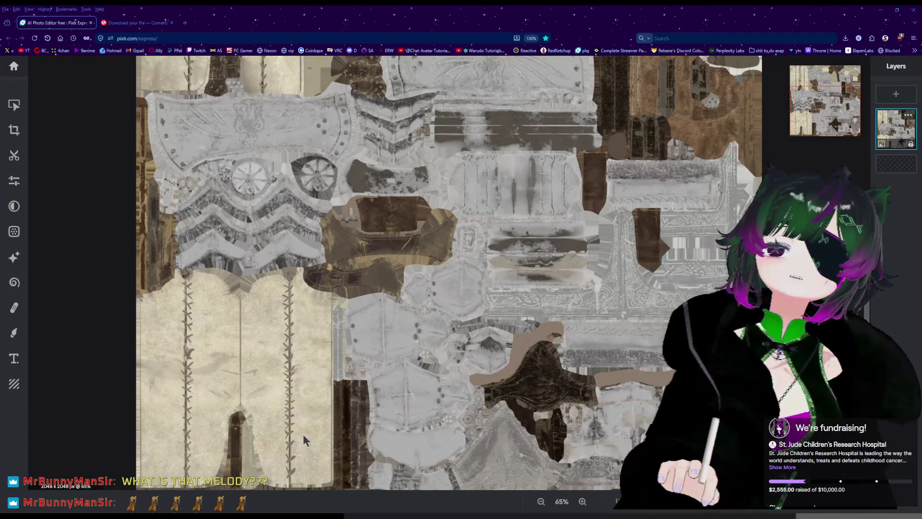
{"action": "scroll", "coordinate": [255, 398], "scroll_direction": "up", "scroll_amount": 2}
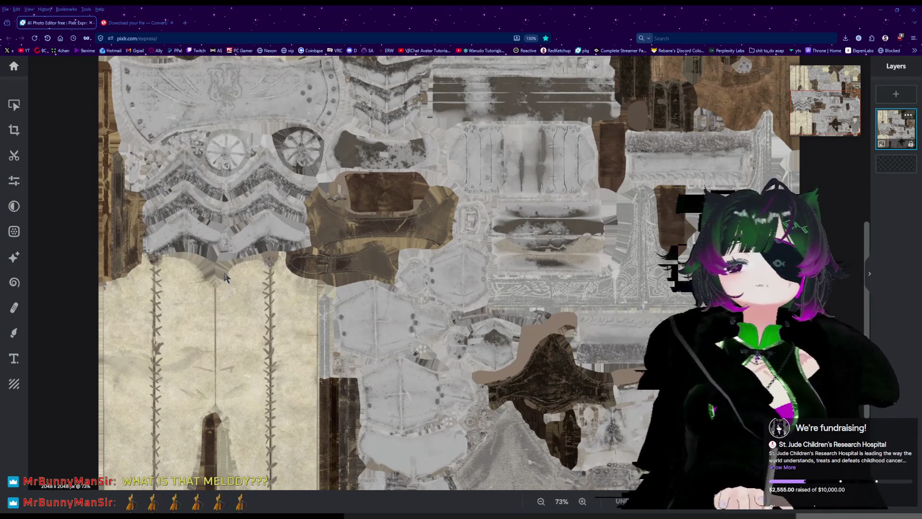
{"action": "scroll", "coordinate": [279, 327], "scroll_direction": "down", "scroll_amount": 4}
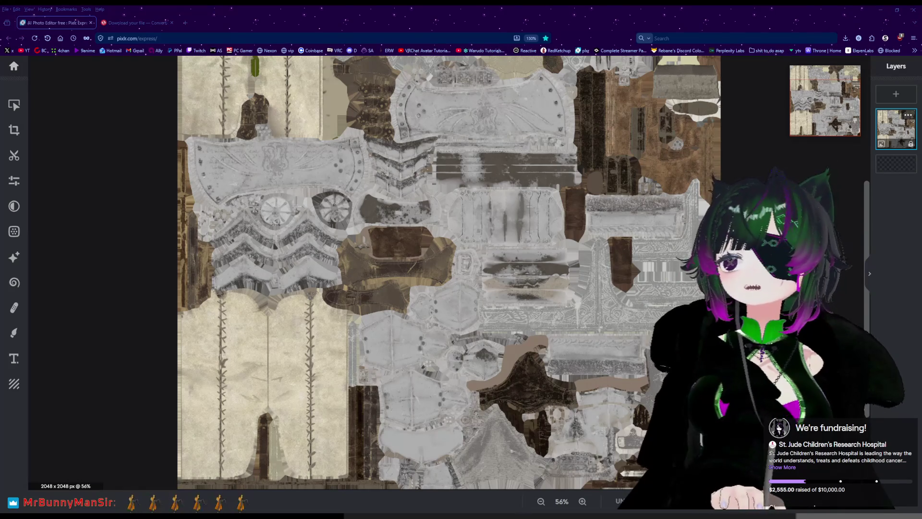
{"action": "scroll", "coordinate": [503, 292], "scroll_direction": "up", "scroll_amount": 2}
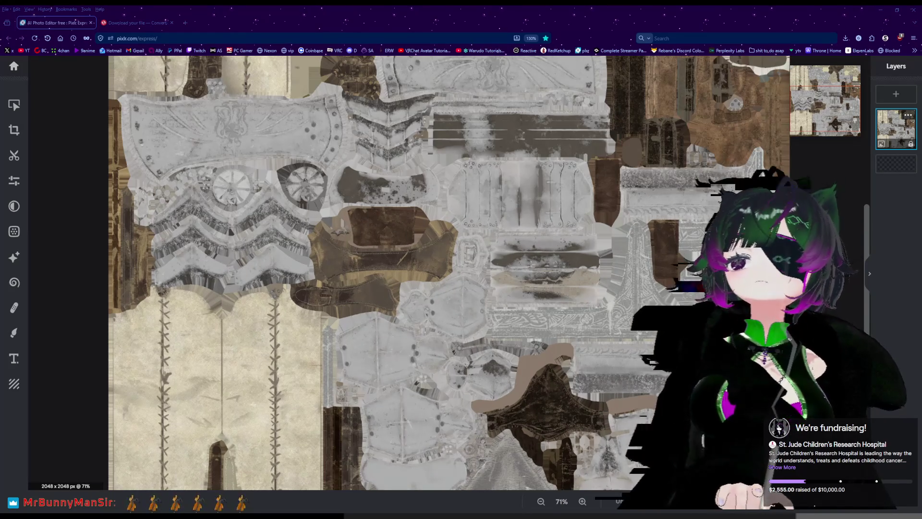
{"action": "scroll", "coordinate": [502, 291], "scroll_direction": "down", "scroll_amount": 3}
{"action": "scroll", "coordinate": [502, 291], "scroll_direction": "up", "scroll_amount": 2}
{"action": "scroll", "coordinate": [502, 292], "scroll_direction": "up", "scroll_amount": 5}
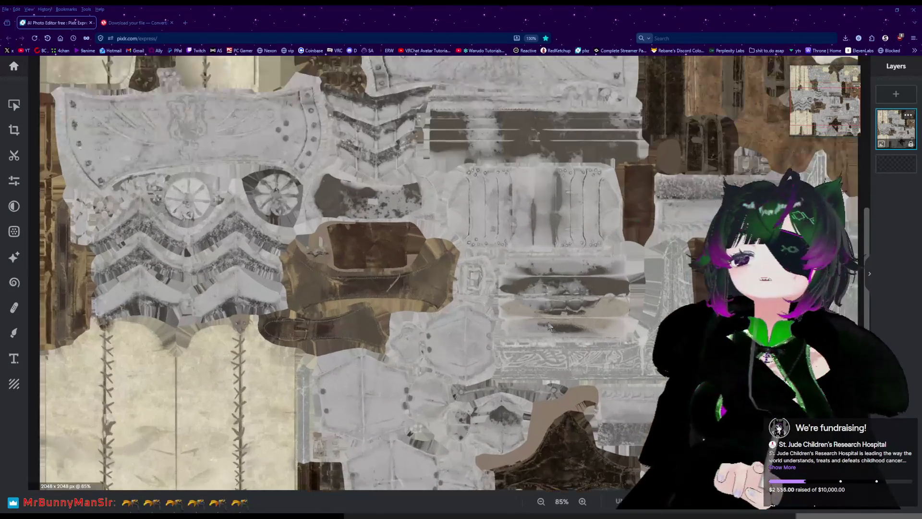
{"action": "scroll", "coordinate": [549, 321], "scroll_direction": "down", "scroll_amount": 1}
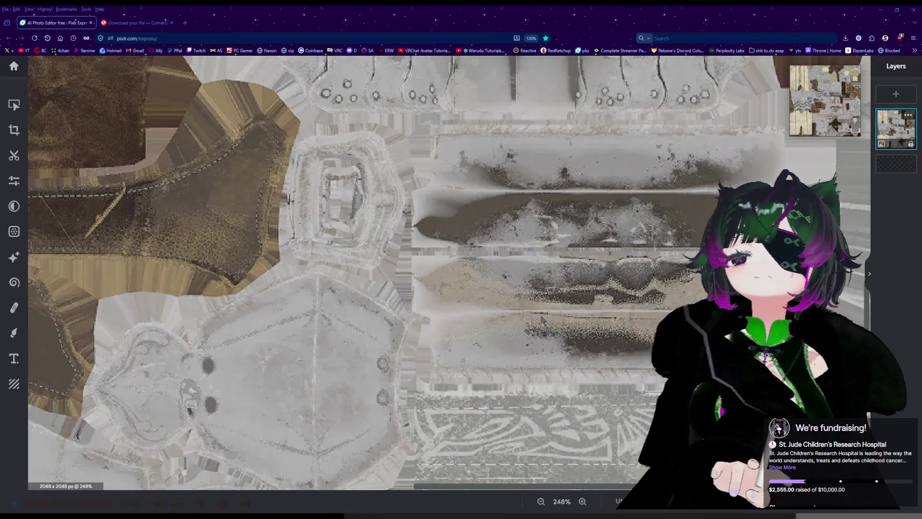
{"action": "scroll", "coordinate": [549, 321], "scroll_direction": "down", "scroll_amount": 2}
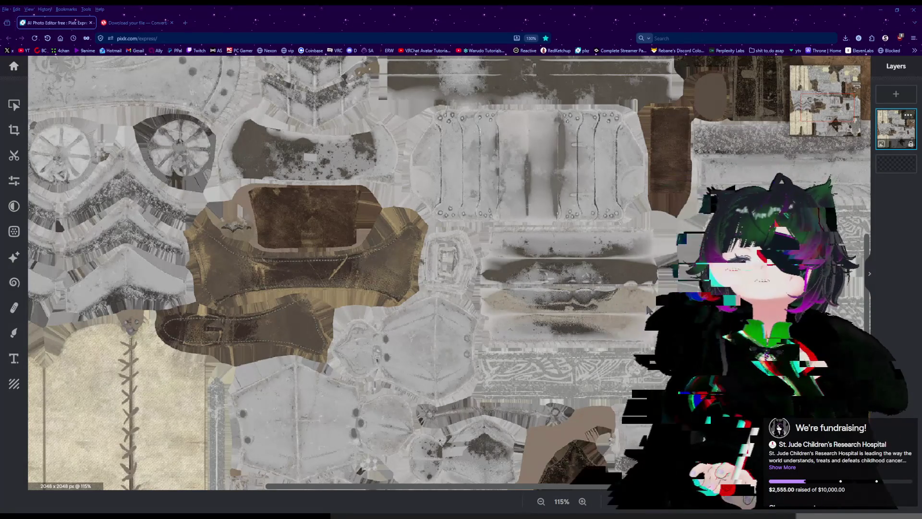
{"action": "scroll", "coordinate": [632, 381], "scroll_direction": "down", "scroll_amount": 1}
{"action": "scroll", "coordinate": [632, 380], "scroll_direction": "down", "scroll_amount": 4}
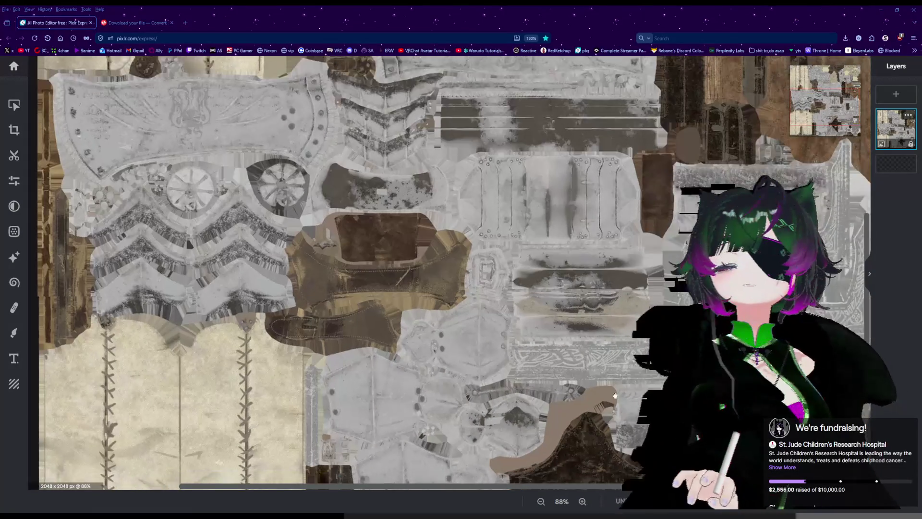
{"action": "scroll", "coordinate": [567, 302], "scroll_direction": "up", "scroll_amount": 3}
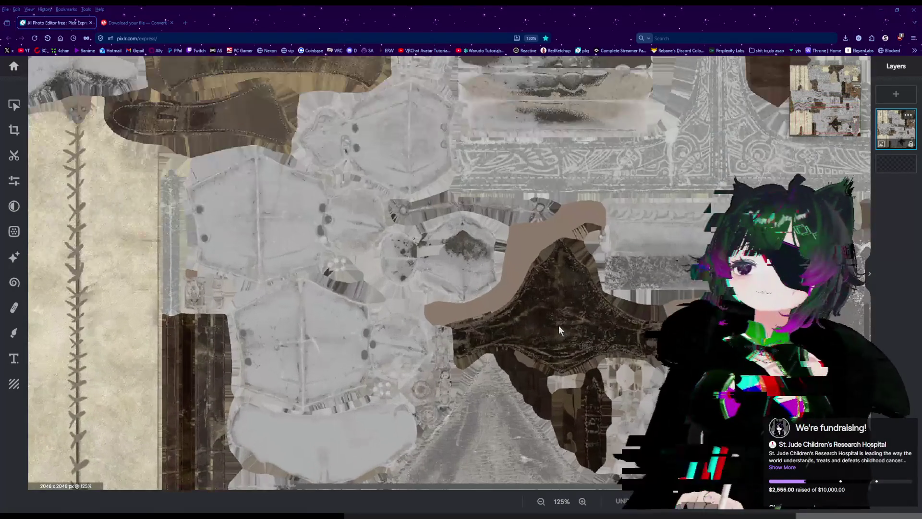
{"action": "scroll", "coordinate": [554, 300], "scroll_direction": "down", "scroll_amount": 5}
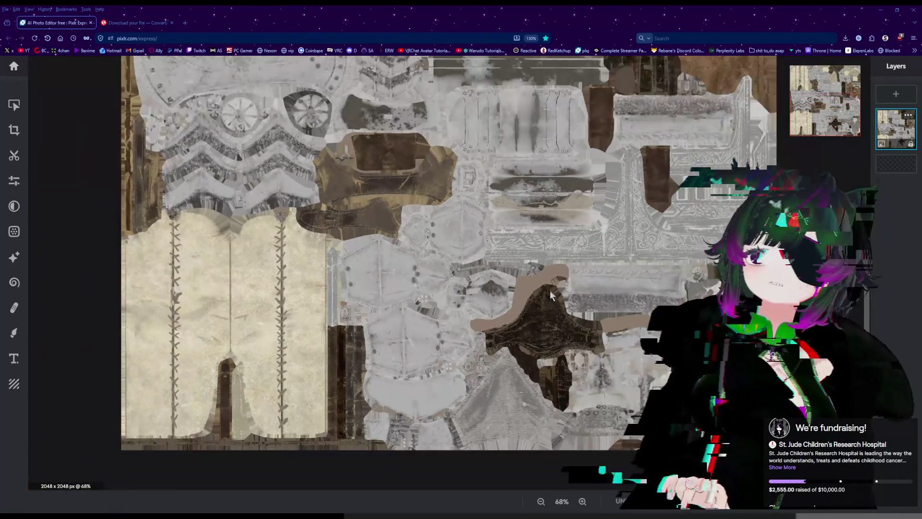
{"action": "scroll", "coordinate": [503, 301], "scroll_direction": "up", "scroll_amount": 4}
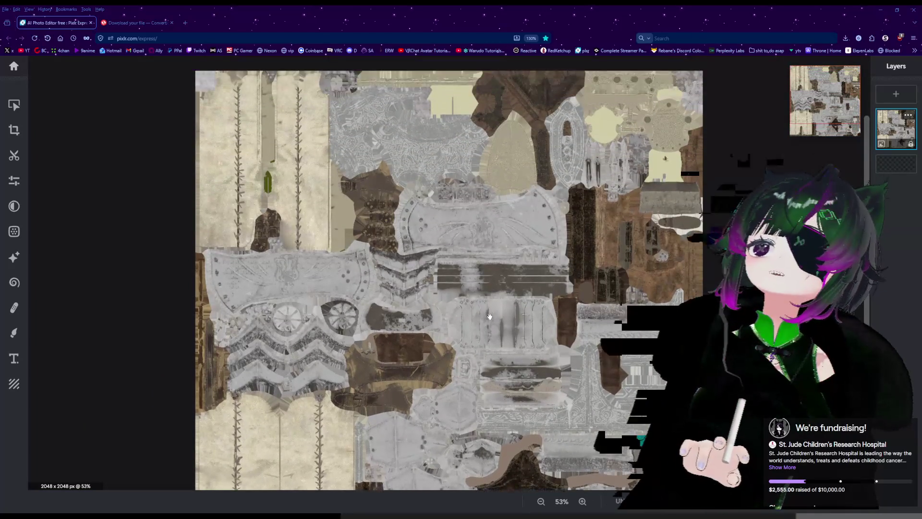
{"action": "scroll", "coordinate": [322, 282], "scroll_direction": "up", "scroll_amount": 1}
{"action": "scroll", "coordinate": [322, 282], "scroll_direction": "up", "scroll_amount": 1}
{"action": "scroll", "coordinate": [336, 286], "scroll_direction": "down", "scroll_amount": 3}
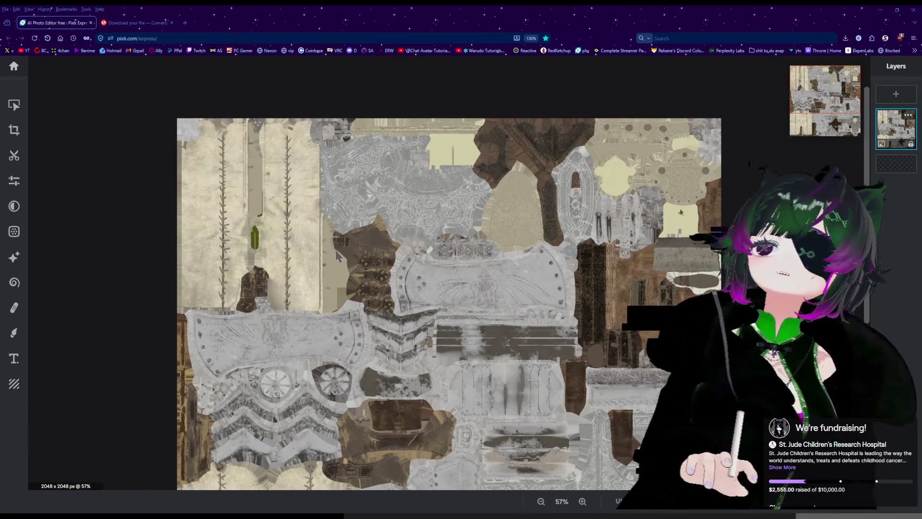
{"action": "scroll", "coordinate": [317, 273], "scroll_direction": "up", "scroll_amount": 2}
{"action": "scroll", "coordinate": [285, 258], "scroll_direction": "up", "scroll_amount": 3}
{"action": "scroll", "coordinate": [312, 279], "scroll_direction": "up", "scroll_amount": 2}
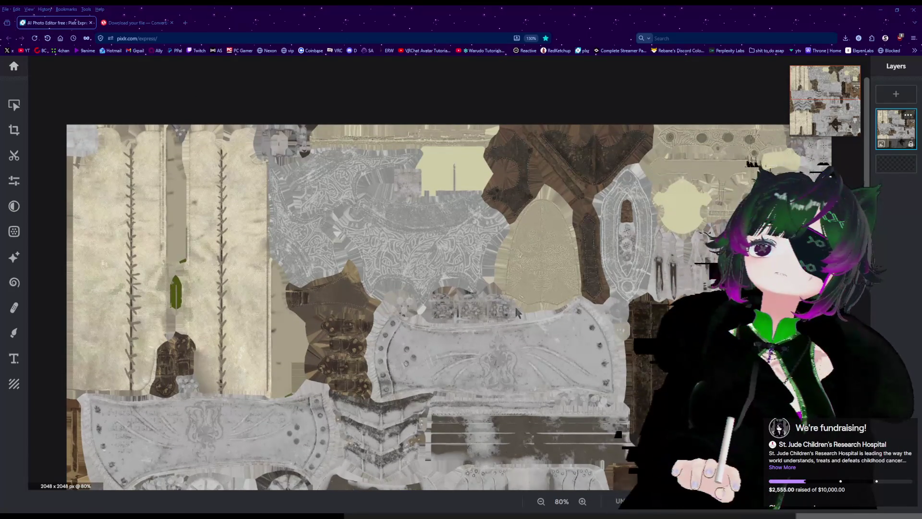
{"action": "scroll", "coordinate": [480, 303], "scroll_direction": "up", "scroll_amount": 1}
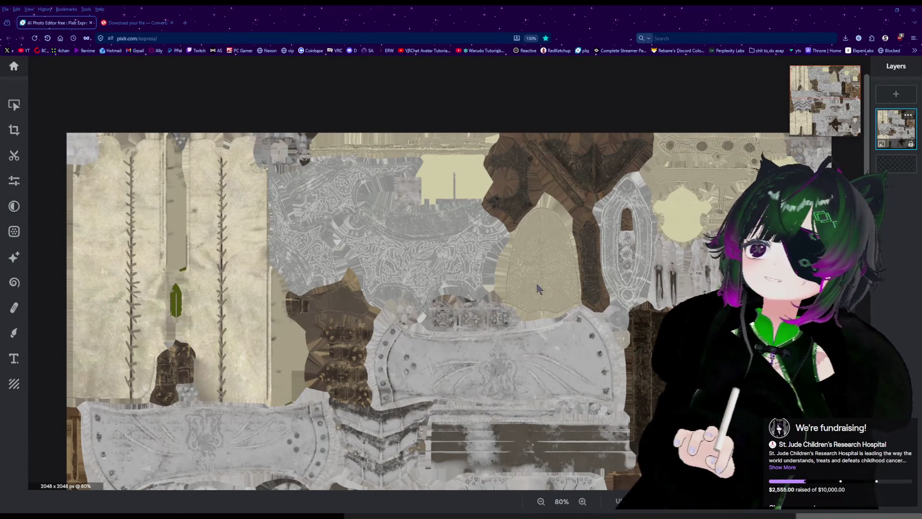
{"action": "scroll", "coordinate": [538, 288], "scroll_direction": "up", "scroll_amount": 2}
{"action": "scroll", "coordinate": [577, 293], "scroll_direction": "up", "scroll_amount": 1}
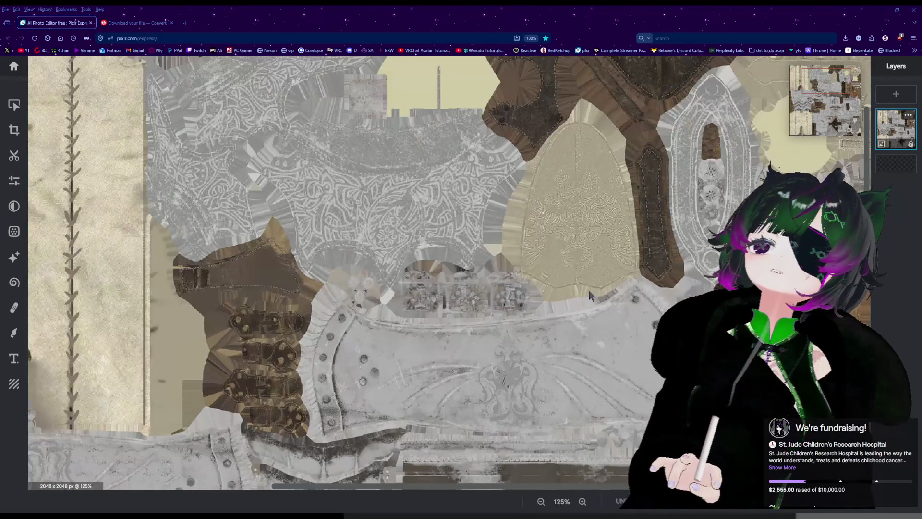
{"action": "scroll", "coordinate": [591, 296], "scroll_direction": "up", "scroll_amount": 1}
{"action": "scroll", "coordinate": [584, 287], "scroll_direction": "up", "scroll_amount": 1}
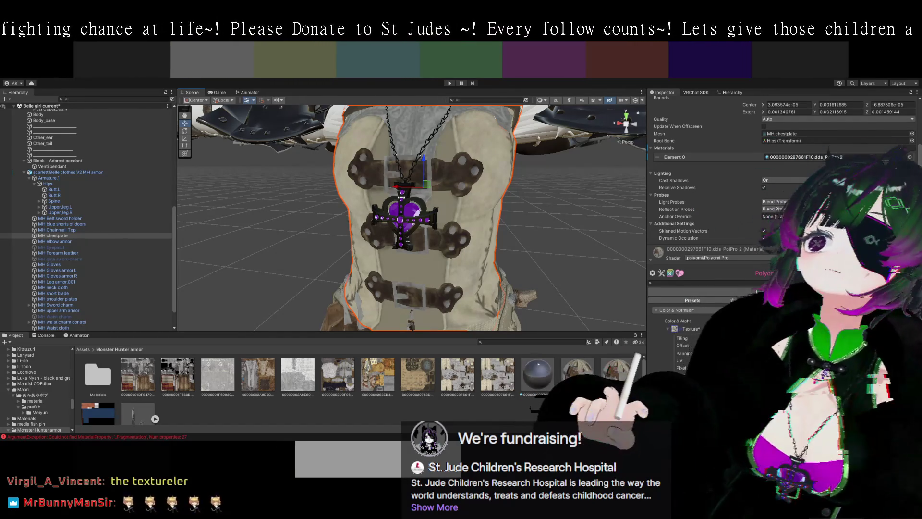
{"action": "mouse_move", "coordinate": [557, 255]}
{"action": "left_mouse_down"}
{"action": "mouse_move", "coordinate": [535, 257]}
{"action": "mouse_move", "coordinate": [491, 223]}
{"action": "mouse_move", "coordinate": [484, 236]}
{"action": "mouse_move", "coordinate": [563, 211]}
{"action": "left_mouse_up"}
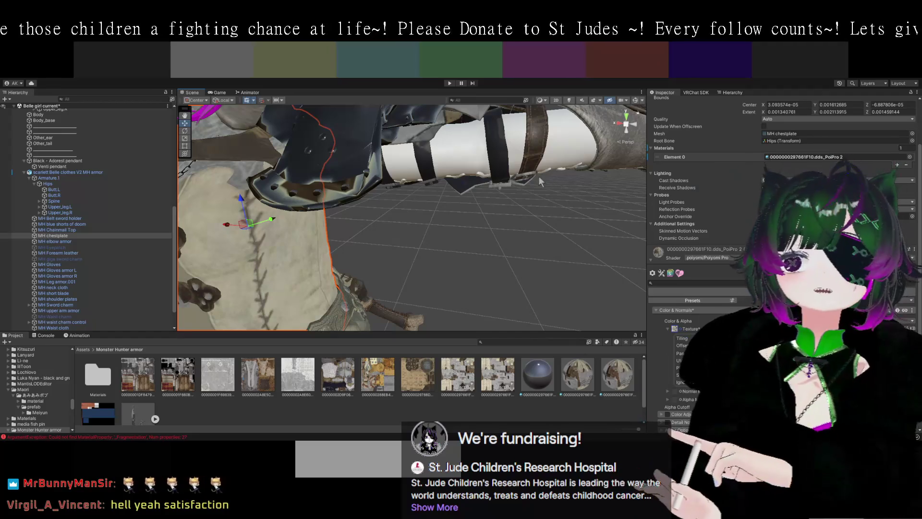
{"action": "left_click_drag", "start_coordinate": [575, 182], "coordinate": [497, 165]}
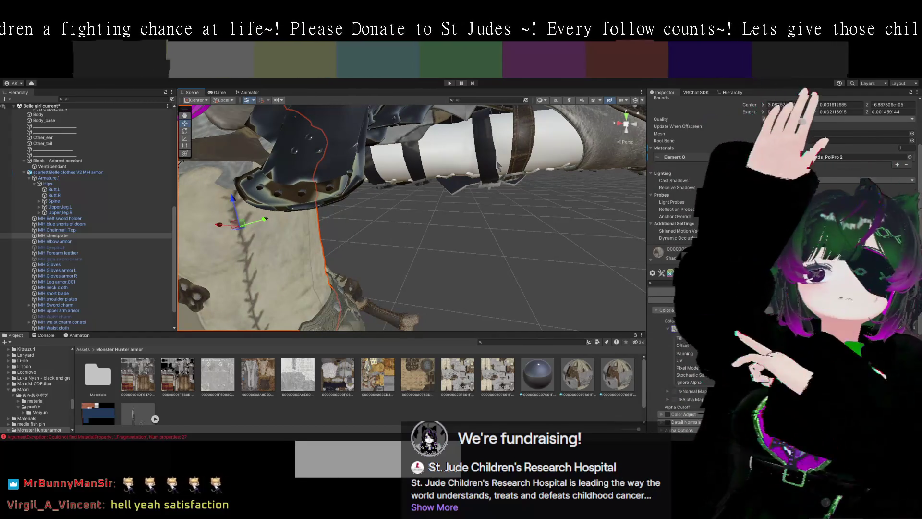
{"action": "mouse_move", "coordinate": [493, 186]}
{"action": "left_mouse_down"}
{"action": "mouse_move", "coordinate": [474, 181]}
{"action": "mouse_move", "coordinate": [515, 206]}
{"action": "left_mouse_up"}
{"action": "left_click_drag", "start_coordinate": [460, 185], "coordinate": [487, 221]}
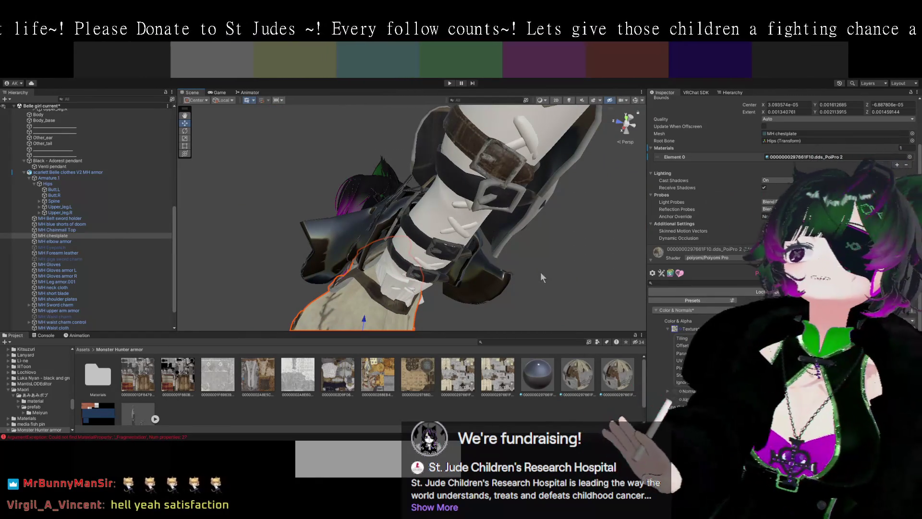
{"action": "left_click_drag", "start_coordinate": [553, 267], "coordinate": [531, 269]}
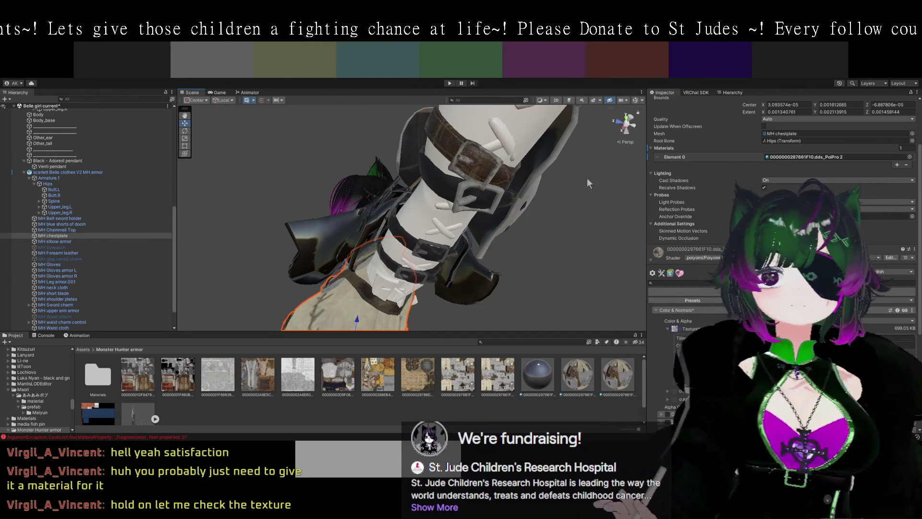
{"action": "mouse_move", "coordinate": [550, 234]}
{"action": "left_mouse_down"}
{"action": "mouse_move", "coordinate": [454, 192]}
{"action": "mouse_move", "coordinate": [489, 194]}
{"action": "mouse_move", "coordinate": [521, 217]}
{"action": "mouse_move", "coordinate": [496, 301]}
{"action": "mouse_move", "coordinate": [500, 214]}
{"action": "mouse_move", "coordinate": [510, 237]}
{"action": "mouse_move", "coordinate": [415, 235]}
{"action": "mouse_move", "coordinate": [468, 238]}
{"action": "left_mouse_up"}
{"action": "left_click", "coordinate": [517, 208]}
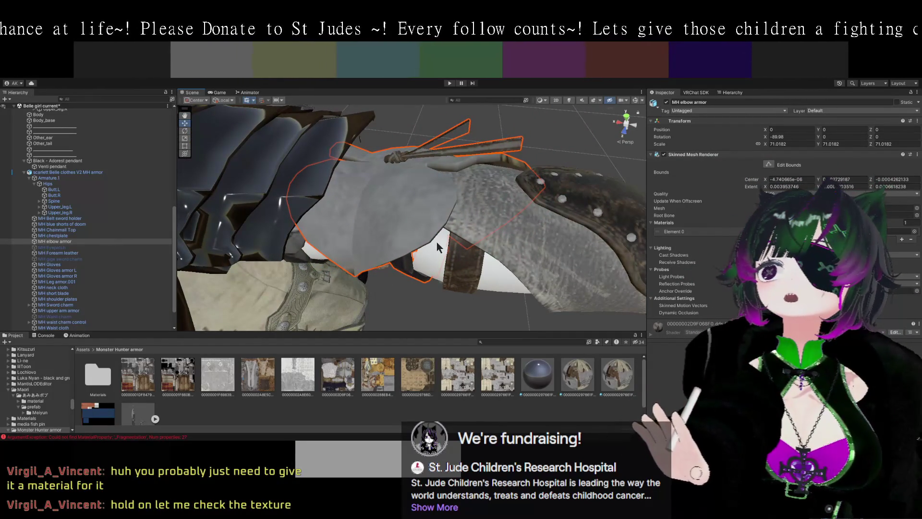
{"action": "mouse_move", "coordinate": [406, 258]}
{"action": "left_mouse_down"}
{"action": "mouse_move", "coordinate": [459, 220]}
{"action": "mouse_move", "coordinate": [447, 224]}
{"action": "left_mouse_up"}
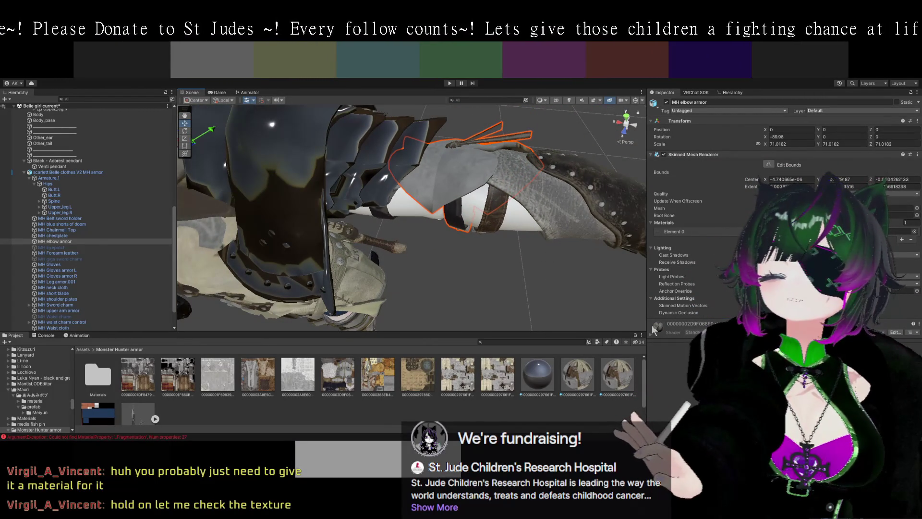
{"action": "scroll", "coordinate": [569, 265], "scroll_direction": "up", "scroll_amount": 2}
{"action": "left_click", "coordinate": [584, 226]}
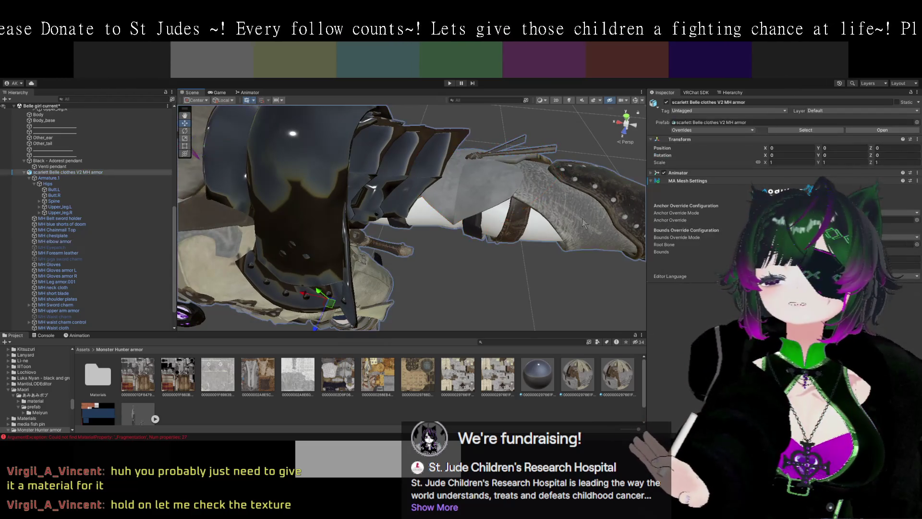
{"action": "left_click", "coordinate": [475, 181]}
{"action": "left_click", "coordinate": [475, 182]}
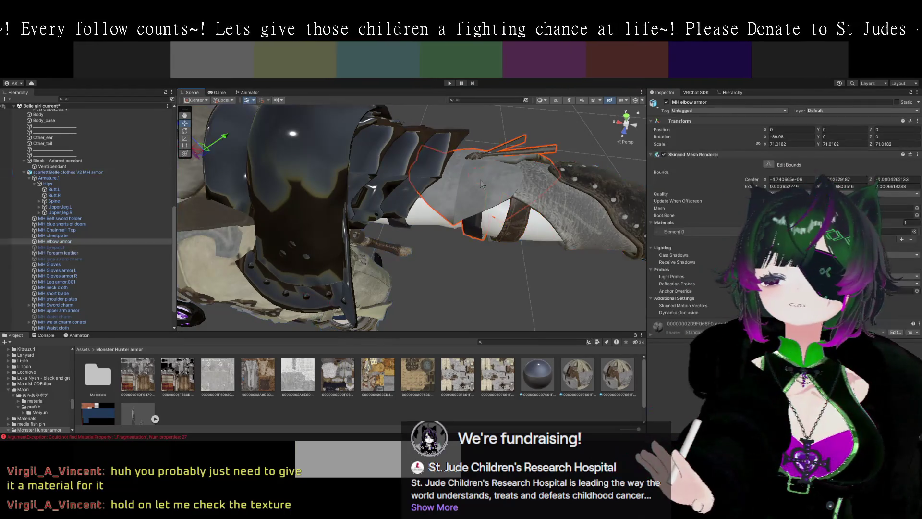
{"action": "left_click_drag", "start_coordinate": [481, 188], "coordinate": [515, 226]}
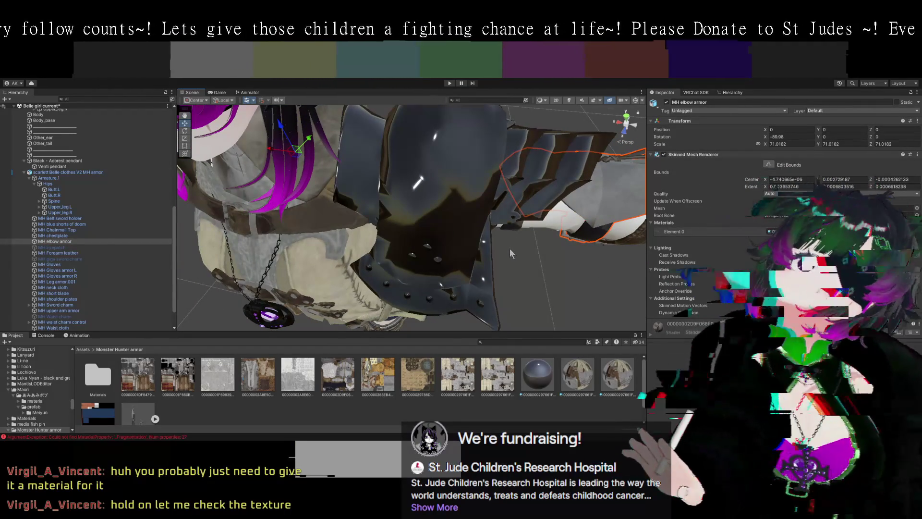
{"action": "left_click_drag", "start_coordinate": [532, 287], "coordinate": [518, 240]}
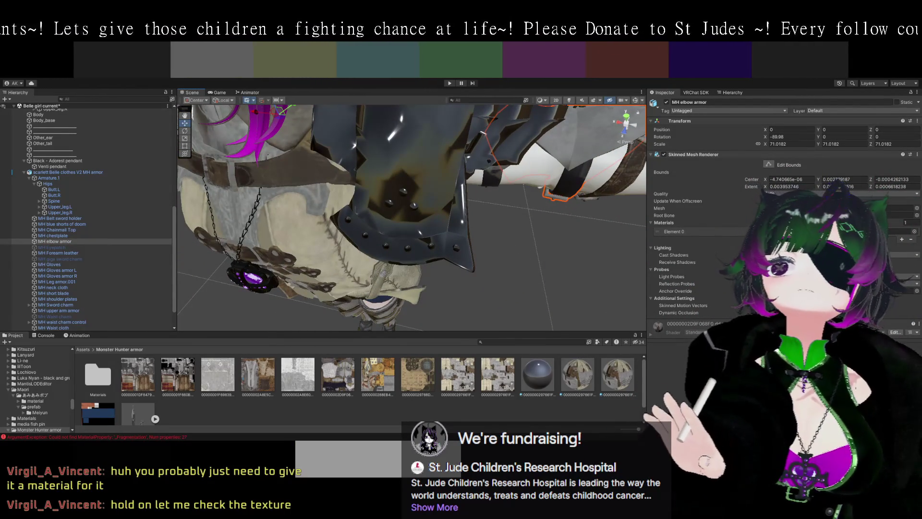
{"action": "mouse_move", "coordinate": [481, 195]}
{"action": "left_mouse_down"}
{"action": "mouse_move", "coordinate": [487, 203]}
{"action": "mouse_move", "coordinate": [454, 195]}
{"action": "mouse_move", "coordinate": [421, 139]}
{"action": "left_mouse_up"}
{"action": "left_click", "coordinate": [430, 147]}
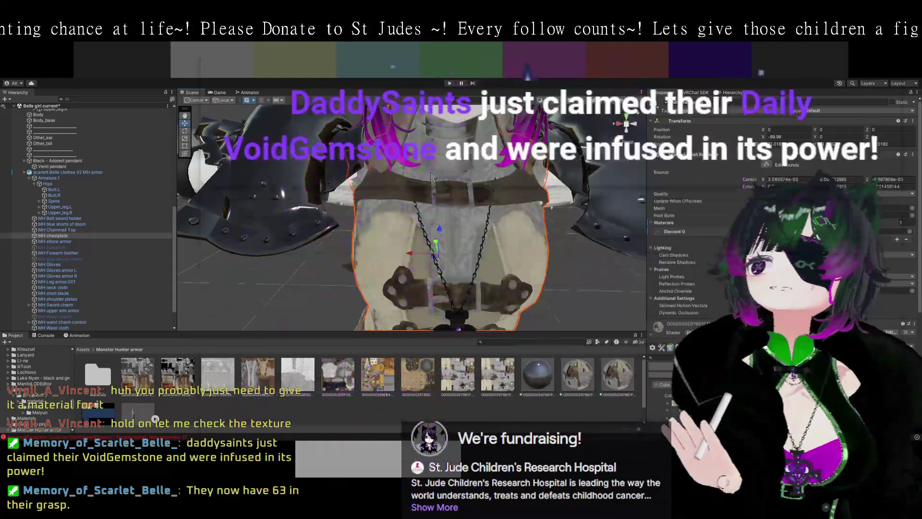
Select the MH Gloves mesh and zoom in until the glove fills the Scene view
{"action": "left_click_drag", "start_coordinate": [421, 172], "coordinate": [465, 208]}
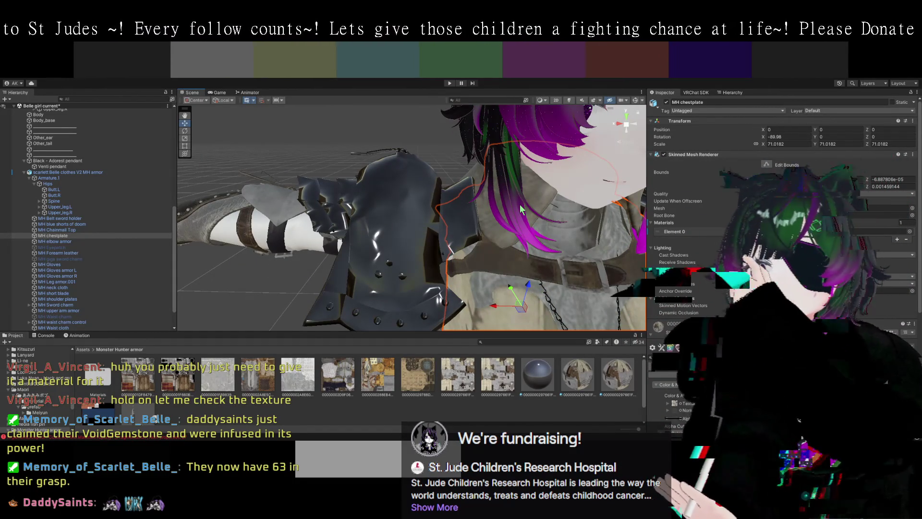
{"action": "mouse_move", "coordinate": [519, 200]}
{"action": "left_mouse_down"}
{"action": "mouse_move", "coordinate": [409, 187]}
{"action": "mouse_move", "coordinate": [377, 230]}
{"action": "mouse_move", "coordinate": [370, 211]}
{"action": "mouse_move", "coordinate": [349, 205]}
{"action": "mouse_move", "coordinate": [331, 185]}
{"action": "mouse_move", "coordinate": [384, 159]}
{"action": "mouse_move", "coordinate": [367, 198]}
{"action": "mouse_move", "coordinate": [379, 158]}
{"action": "mouse_move", "coordinate": [408, 166]}
{"action": "mouse_move", "coordinate": [372, 146]}
{"action": "mouse_move", "coordinate": [425, 214]}
{"action": "left_mouse_up"}
{"action": "left_click", "coordinate": [377, 229]}
{"action": "left_click", "coordinate": [309, 198]}
{"action": "scroll", "coordinate": [403, 164], "scroll_direction": "up", "scroll_amount": 5}
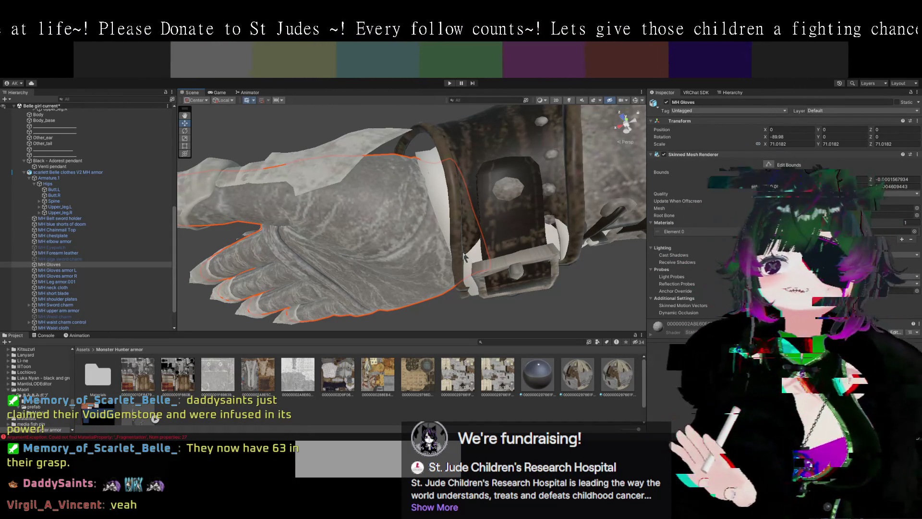
Select the MH Gloves armor R piece and toggle it off to hide the right glove armor
{"action": "mouse_move", "coordinate": [445, 249]}
{"action": "left_mouse_down"}
{"action": "mouse_move", "coordinate": [405, 258]}
{"action": "mouse_move", "coordinate": [427, 245]}
{"action": "left_mouse_up"}
{"action": "left_click", "coordinate": [431, 241]}
{"action": "mouse_move", "coordinate": [466, 276]}
{"action": "left_mouse_down"}
{"action": "mouse_move", "coordinate": [485, 222]}
{"action": "mouse_move", "coordinate": [625, 154]}
{"action": "left_mouse_up"}
{"action": "left_click", "coordinate": [666, 102]}
{"action": "left_click", "coordinate": [666, 103]}
{"action": "left_click", "coordinate": [666, 102]}
{"action": "left_click", "coordinate": [666, 102]}
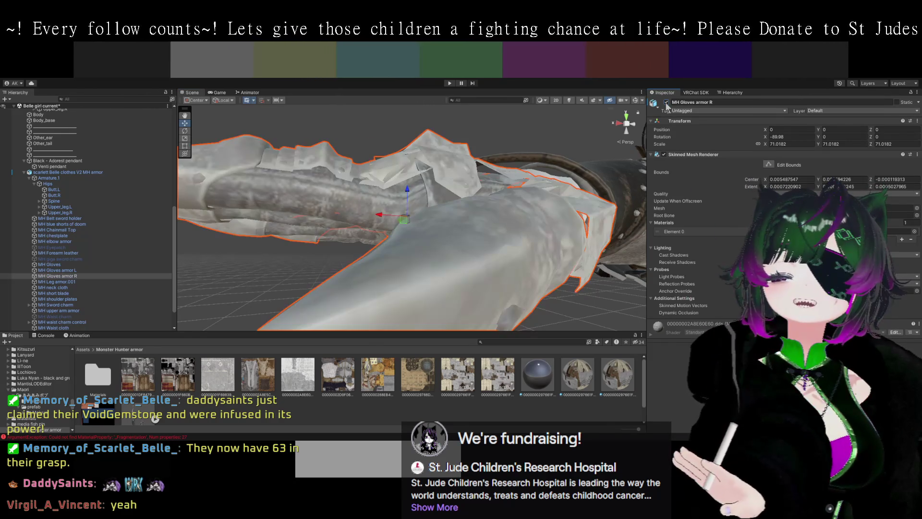
{"action": "left_click_drag", "start_coordinate": [564, 224], "coordinate": [546, 212]}
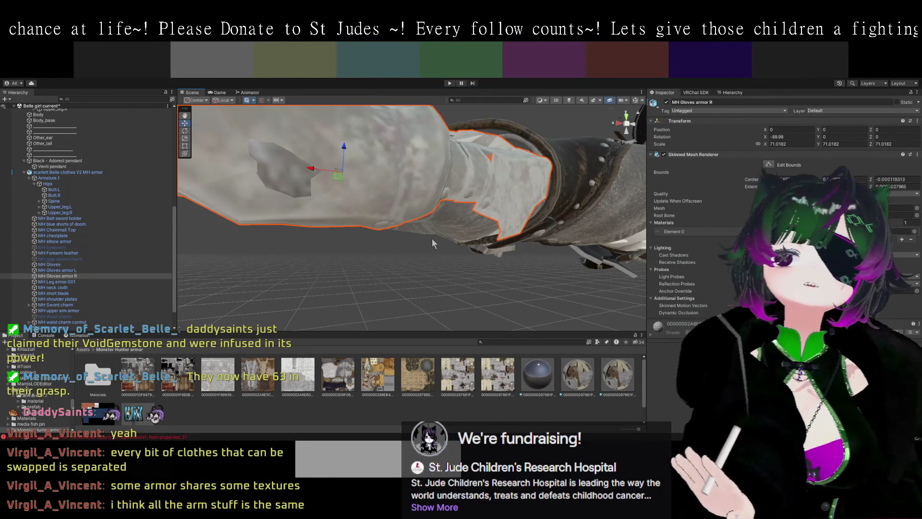
{"action": "mouse_move", "coordinate": [488, 254]}
{"action": "left_mouse_down"}
{"action": "mouse_move", "coordinate": [509, 260]}
{"action": "mouse_move", "coordinate": [480, 279]}
{"action": "mouse_move", "coordinate": [518, 229]}
{"action": "mouse_move", "coordinate": [445, 235]}
{"action": "left_mouse_up"}
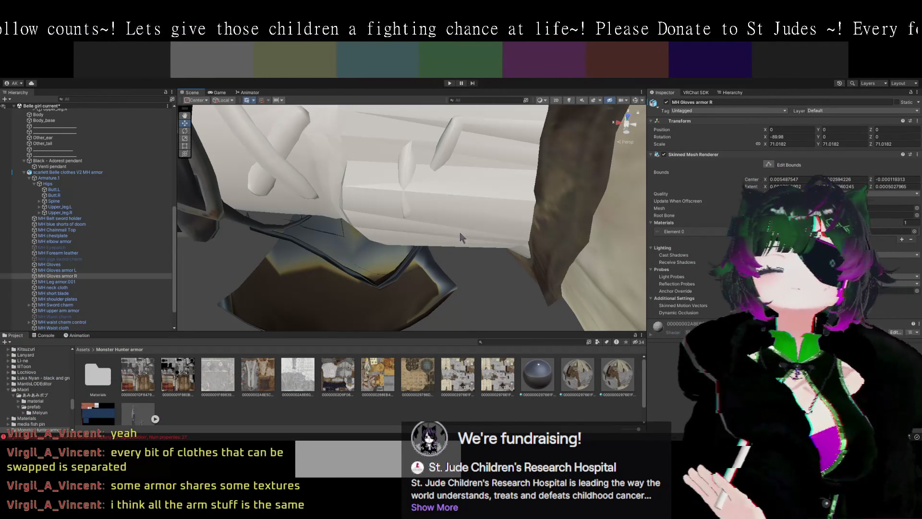
{"action": "mouse_move", "coordinate": [429, 275]}
{"action": "left_mouse_down"}
{"action": "mouse_move", "coordinate": [345, 206]}
{"action": "mouse_move", "coordinate": [458, 175]}
{"action": "mouse_move", "coordinate": [426, 171]}
{"action": "mouse_move", "coordinate": [432, 266]}
{"action": "mouse_move", "coordinate": [490, 226]}
{"action": "mouse_move", "coordinate": [463, 163]}
{"action": "mouse_move", "coordinate": [479, 193]}
{"action": "mouse_move", "coordinate": [531, 189]}
{"action": "left_mouse_up"}
{"action": "mouse_move", "coordinate": [615, 246]}
{"action": "left_mouse_down"}
{"action": "mouse_move", "coordinate": [490, 251]}
{"action": "mouse_move", "coordinate": [461, 226]}
{"action": "mouse_move", "coordinate": [457, 198]}
{"action": "mouse_move", "coordinate": [437, 196]}
{"action": "mouse_move", "coordinate": [409, 272]}
{"action": "mouse_move", "coordinate": [416, 189]}
{"action": "mouse_move", "coordinate": [402, 258]}
{"action": "mouse_move", "coordinate": [392, 185]}
{"action": "left_mouse_up"}
{"action": "left_click_drag", "start_coordinate": [328, 186], "coordinate": [437, 207]}
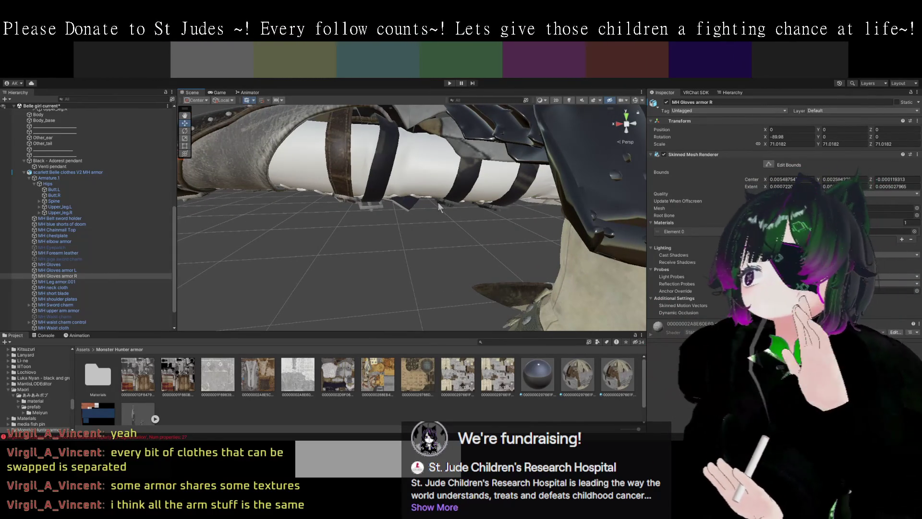
{"action": "mouse_move", "coordinate": [407, 203]}
{"action": "left_mouse_down"}
{"action": "mouse_move", "coordinate": [404, 214]}
{"action": "mouse_move", "coordinate": [420, 215]}
{"action": "mouse_move", "coordinate": [446, 194]}
{"action": "mouse_move", "coordinate": [379, 186]}
{"action": "mouse_move", "coordinate": [431, 207]}
{"action": "mouse_move", "coordinate": [436, 220]}
{"action": "mouse_move", "coordinate": [419, 229]}
{"action": "mouse_move", "coordinate": [293, 174]}
{"action": "mouse_move", "coordinate": [488, 188]}
{"action": "mouse_move", "coordinate": [473, 284]}
{"action": "mouse_move", "coordinate": [442, 236]}
{"action": "mouse_move", "coordinate": [460, 231]}
{"action": "left_mouse_up"}
{"action": "left_click", "coordinate": [484, 194]}
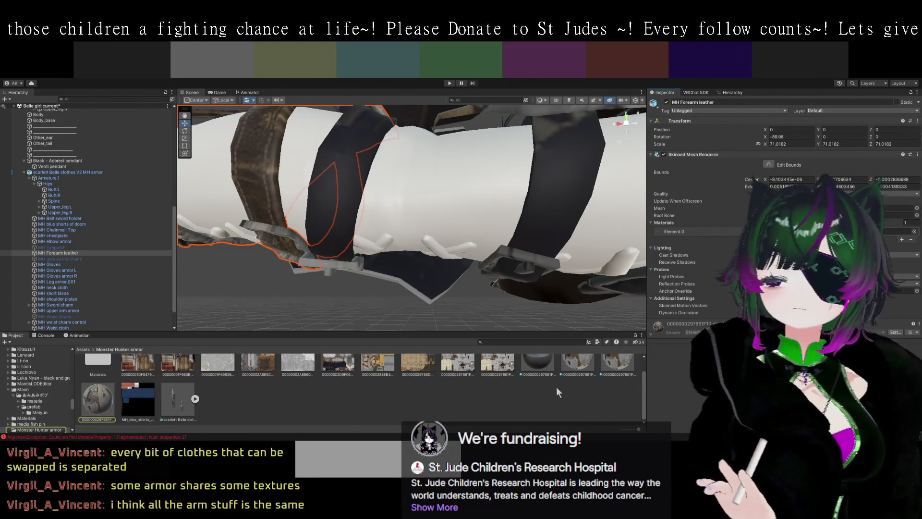
Zoom out over the forearm leather and open the PoiPro 3 material's settings
{"action": "mouse_move", "coordinate": [432, 312]}
{"action": "left_mouse_down"}
{"action": "mouse_move", "coordinate": [376, 283]}
{"action": "mouse_move", "coordinate": [358, 287]}
{"action": "mouse_move", "coordinate": [463, 290]}
{"action": "mouse_move", "coordinate": [455, 274]}
{"action": "mouse_move", "coordinate": [407, 308]}
{"action": "mouse_move", "coordinate": [384, 282]}
{"action": "left_mouse_up"}
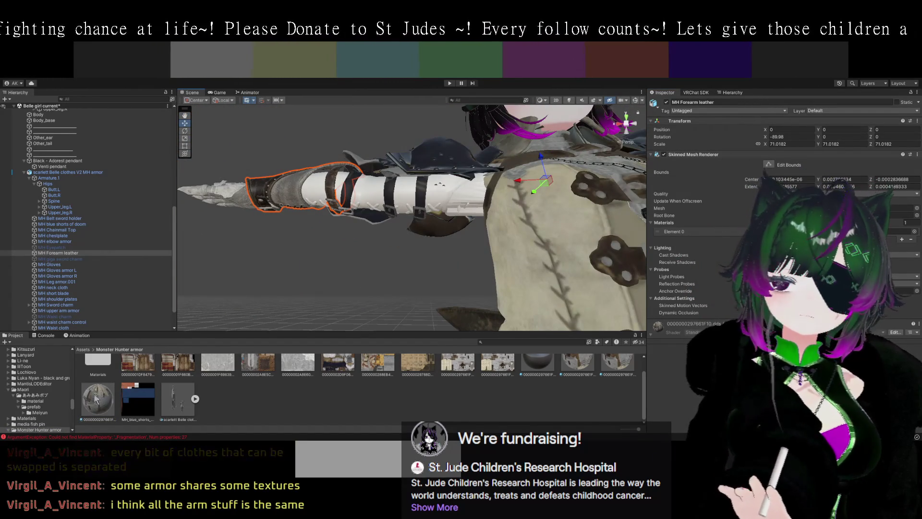
{"action": "scroll", "coordinate": [273, 403], "scroll_direction": "up", "scroll_amount": 2}
{"action": "scroll", "coordinate": [273, 402], "scroll_direction": "down", "scroll_amount": 1}
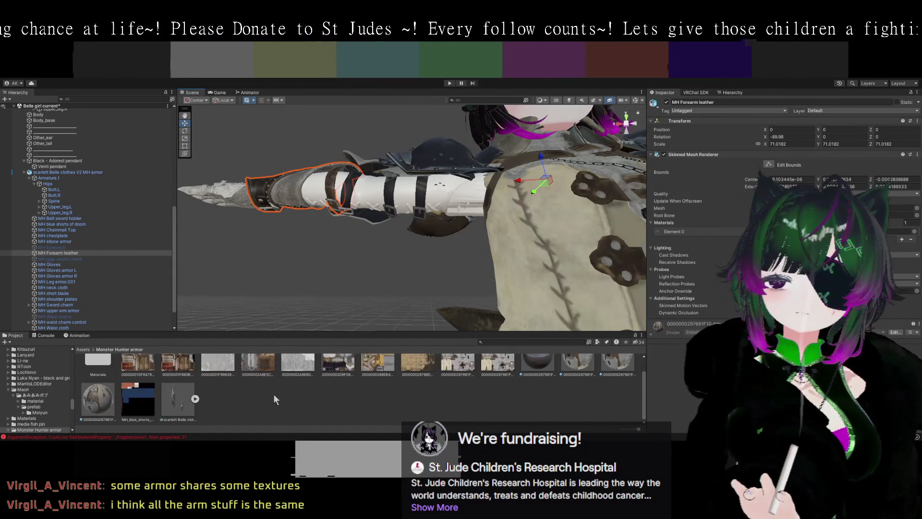
{"action": "left_click", "coordinate": [106, 397]}
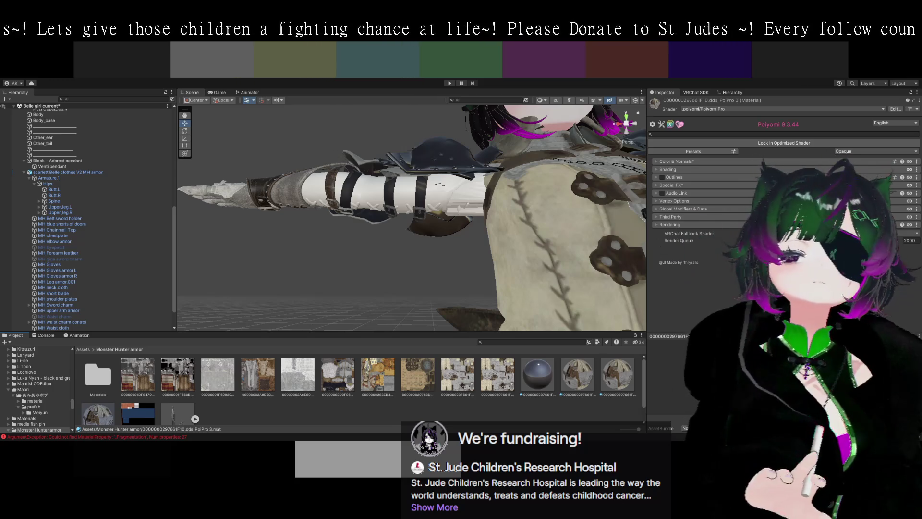
Expand PoiPro 3's Color & Normals section and inspect its main texture options
{"action": "scroll", "coordinate": [361, 389], "scroll_direction": "down", "scroll_amount": 1}
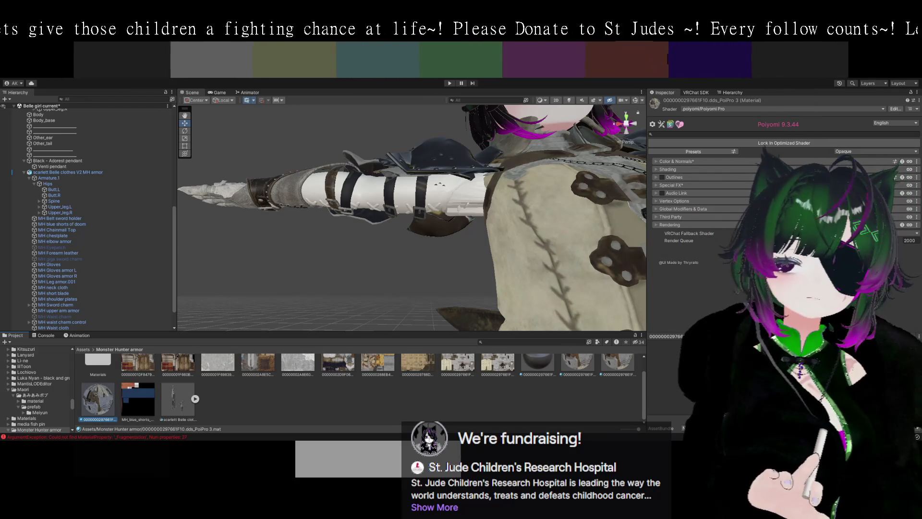
{"action": "scroll", "coordinate": [360, 389], "scroll_direction": "up", "scroll_amount": 1}
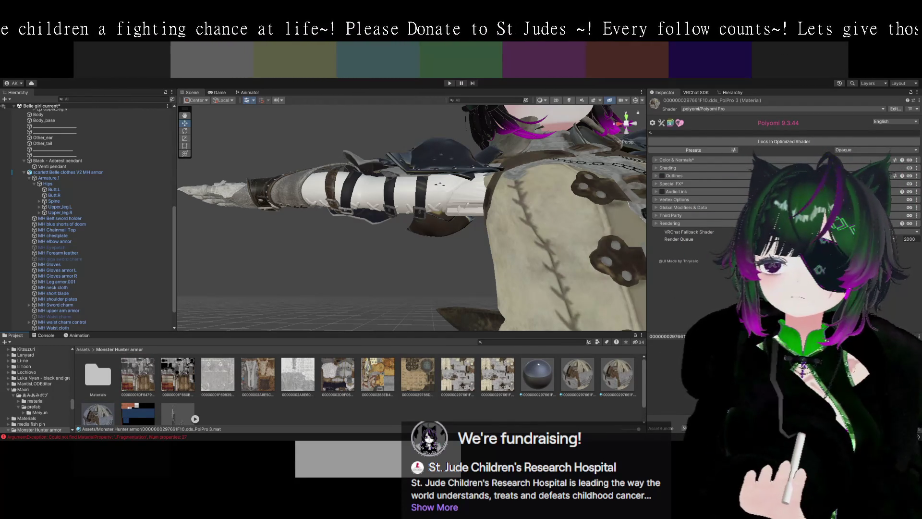
{"action": "left_click", "coordinate": [660, 161]}
{"action": "left_click", "coordinate": [675, 179]}
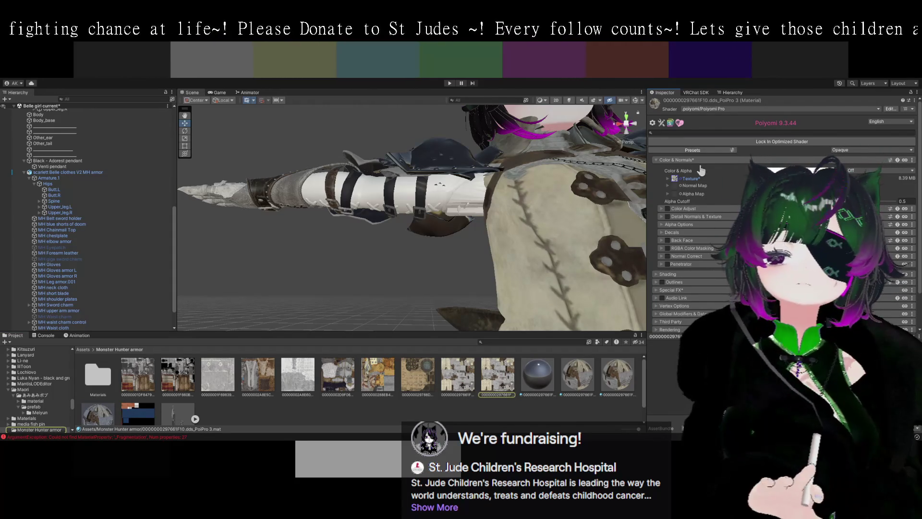
{"action": "left_click", "coordinate": [668, 178]}
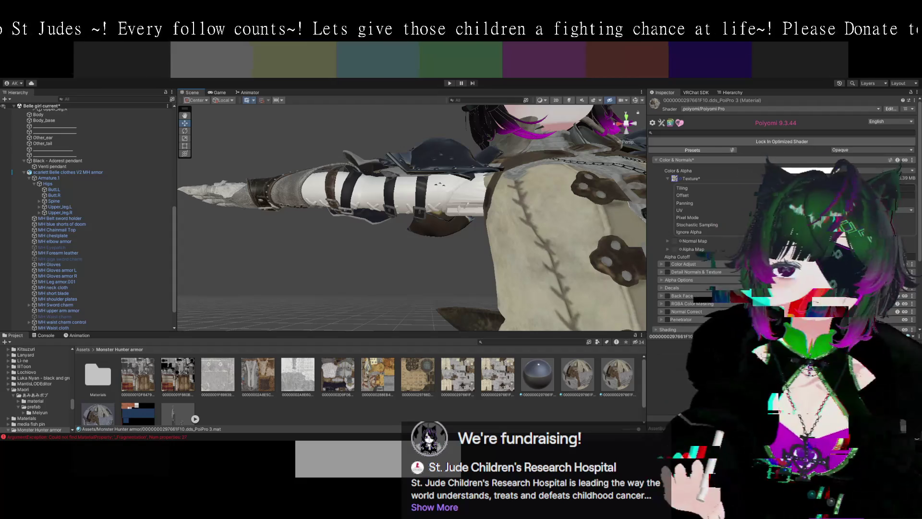
{"action": "left_click", "coordinate": [675, 180]}
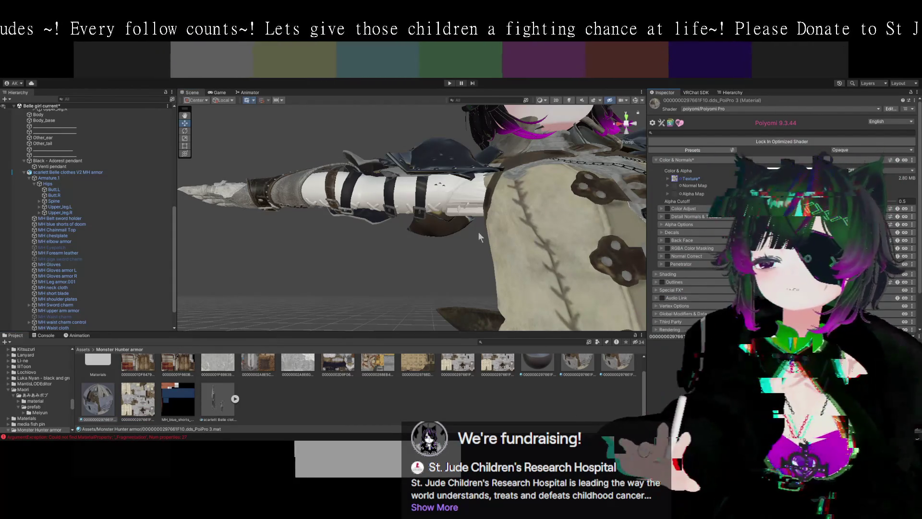
{"action": "left_click_drag", "start_coordinate": [478, 232], "coordinate": [447, 252]}
{"action": "left_click", "coordinate": [665, 178]}
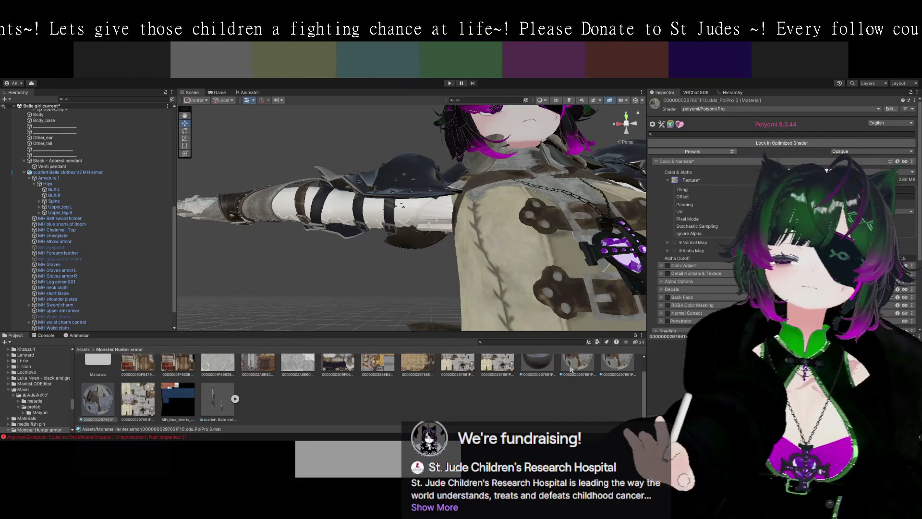
Orbit to the armored gauntlet and select the MH Gloves armor R piece
{"action": "mouse_move", "coordinate": [373, 195]}
{"action": "left_mouse_down"}
{"action": "mouse_move", "coordinate": [406, 275]}
{"action": "mouse_move", "coordinate": [394, 279]}
{"action": "mouse_move", "coordinate": [370, 246]}
{"action": "mouse_move", "coordinate": [394, 274]}
{"action": "mouse_move", "coordinate": [461, 259]}
{"action": "left_mouse_up"}
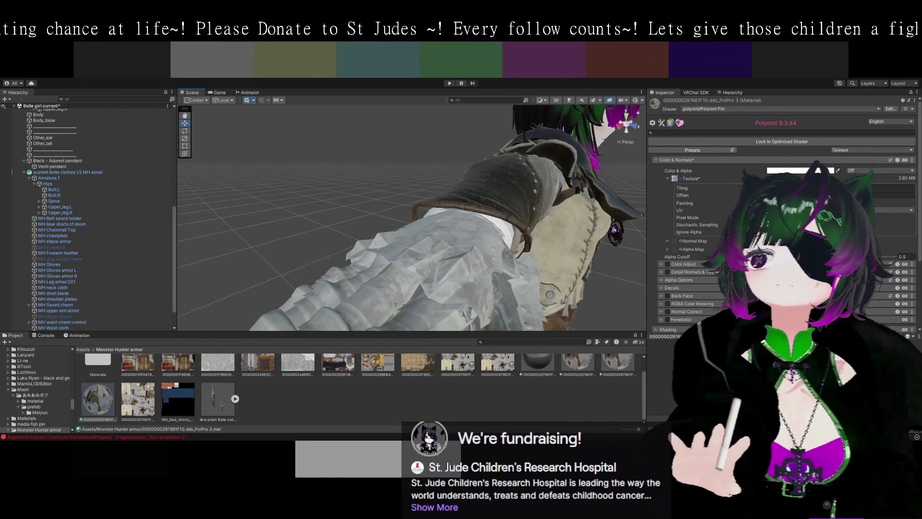
{"action": "mouse_move", "coordinate": [432, 144]}
{"action": "left_mouse_down"}
{"action": "mouse_move", "coordinate": [399, 193]}
{"action": "mouse_move", "coordinate": [425, 197]}
{"action": "mouse_move", "coordinate": [490, 163]}
{"action": "mouse_move", "coordinate": [474, 187]}
{"action": "mouse_move", "coordinate": [460, 174]}
{"action": "left_mouse_up"}
{"action": "left_click", "coordinate": [490, 163]}
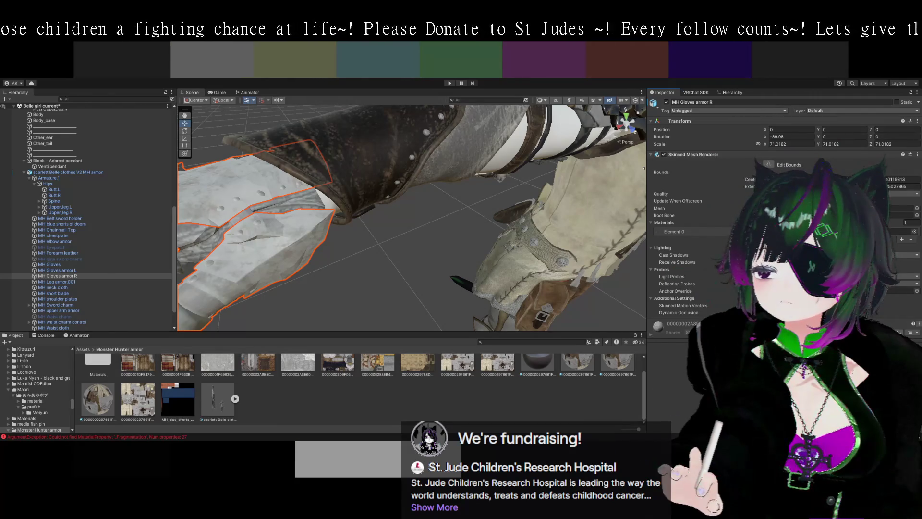
Select a .dds_PoiPro material in the Monster Hunter armor folder for editing
{"action": "left_click", "coordinate": [340, 379]}
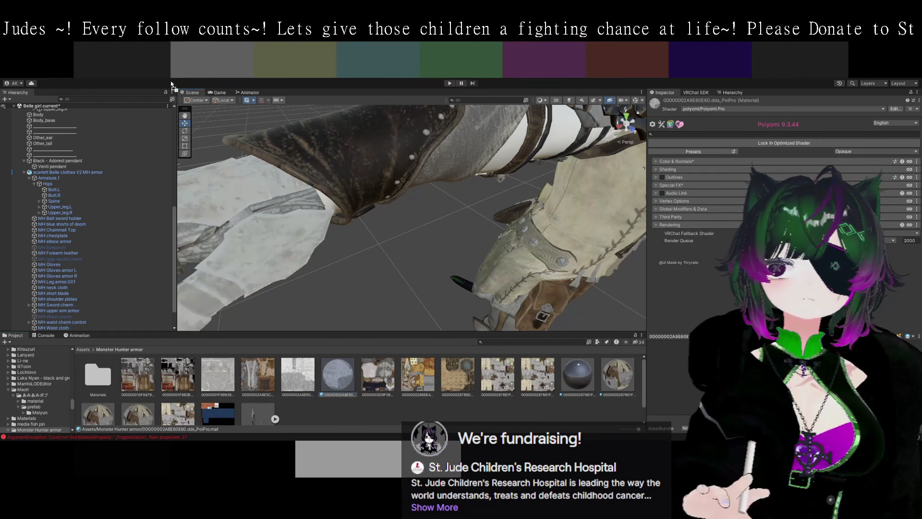
Assign 00000002A8E6E60.png as the Poiyomi material's main texture and view its import settings
{"action": "left_click", "coordinate": [778, 161]}
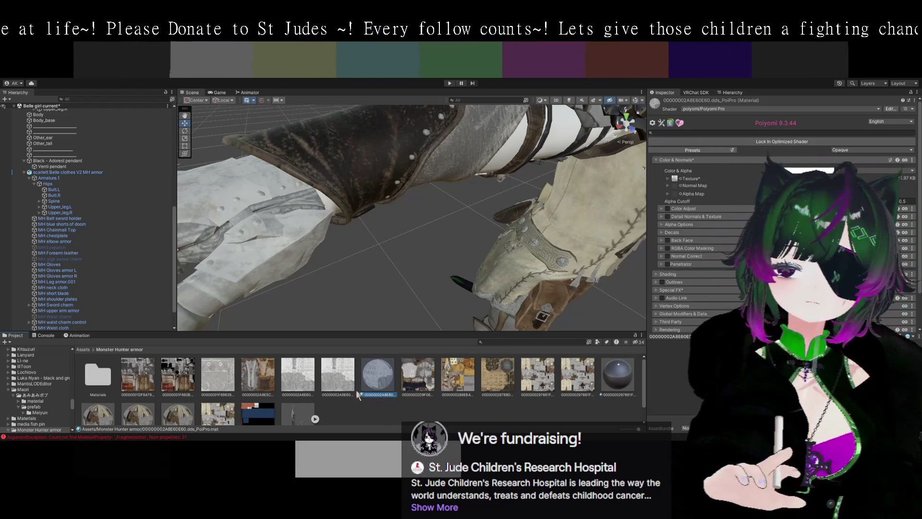
{"action": "left_click_drag", "start_coordinate": [342, 390], "coordinate": [677, 183]}
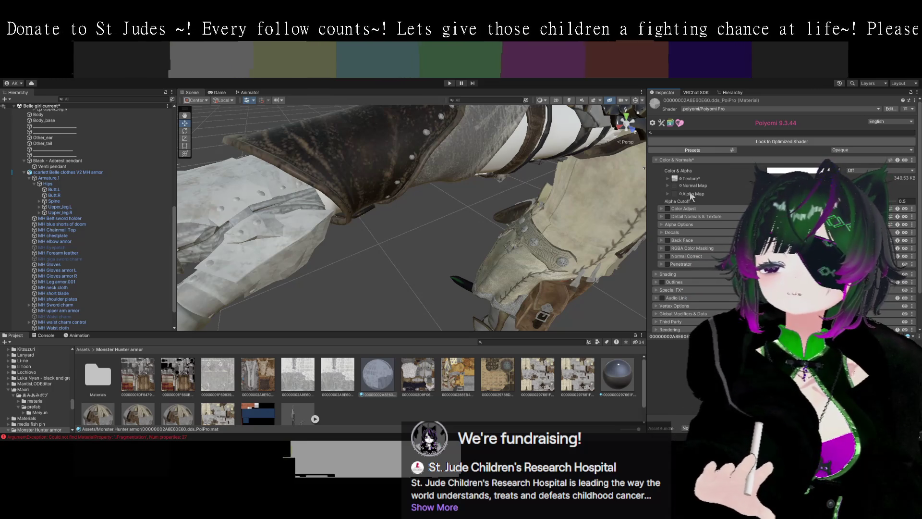
{"action": "left_click", "coordinate": [338, 375]}
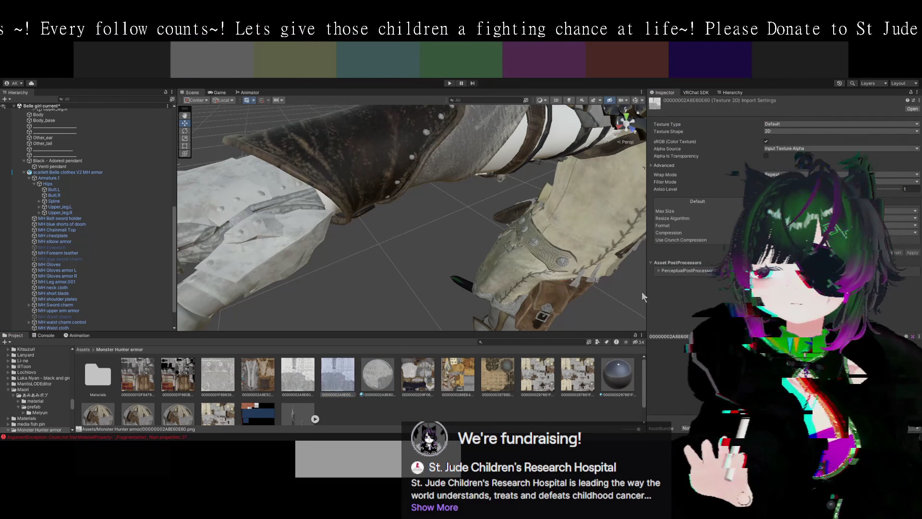
Pan to the claw gauntlet and reopen the PoiPro material's Shading settings
{"action": "mouse_move", "coordinate": [387, 248]}
{"action": "left_mouse_down"}
{"action": "mouse_move", "coordinate": [526, 247]}
{"action": "mouse_move", "coordinate": [480, 243]}
{"action": "left_mouse_up"}
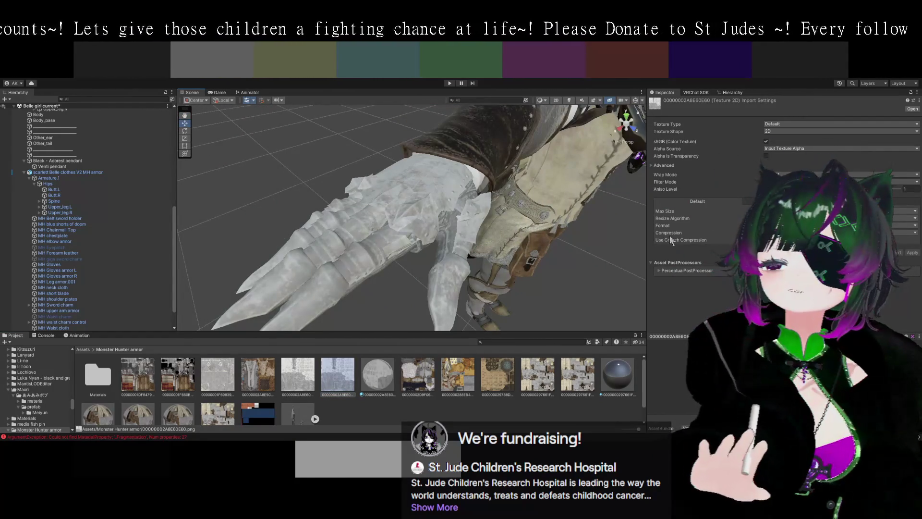
{"action": "left_click", "coordinate": [386, 381]}
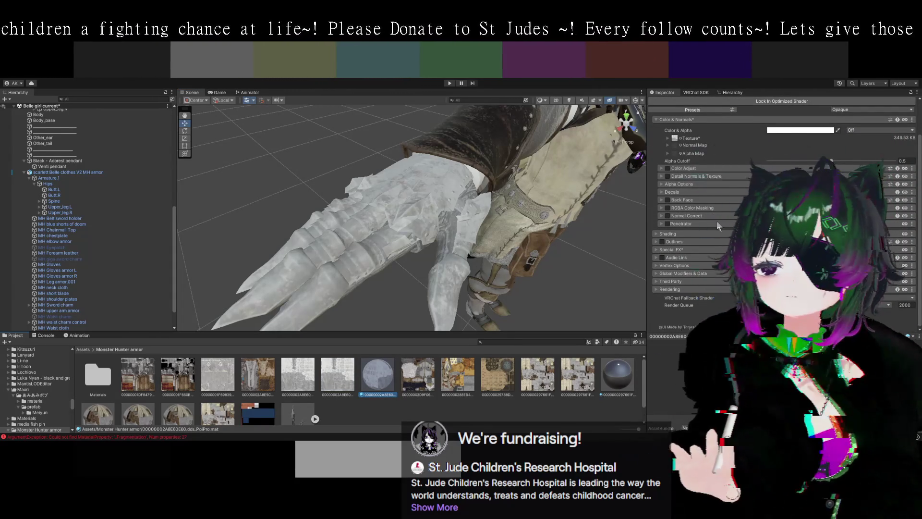
{"action": "left_click", "coordinate": [659, 235]}
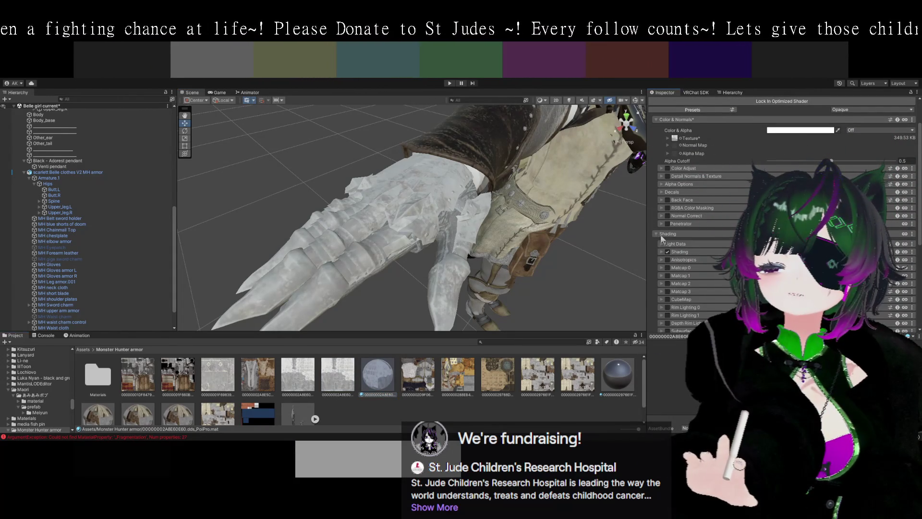
Enable and expand Matcap 0 on the PoiPro material
{"action": "scroll", "coordinate": [663, 231], "scroll_direction": "down", "scroll_amount": 2}
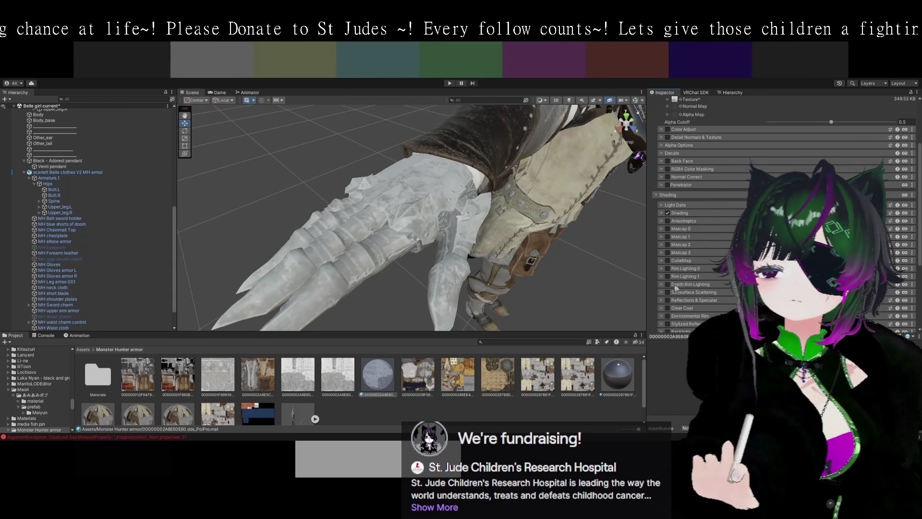
{"action": "left_click", "coordinate": [662, 236]}
{"action": "left_click", "coordinate": [661, 234]}
{"action": "left_click", "coordinate": [661, 229]}
{"action": "left_click", "coordinate": [667, 228]}
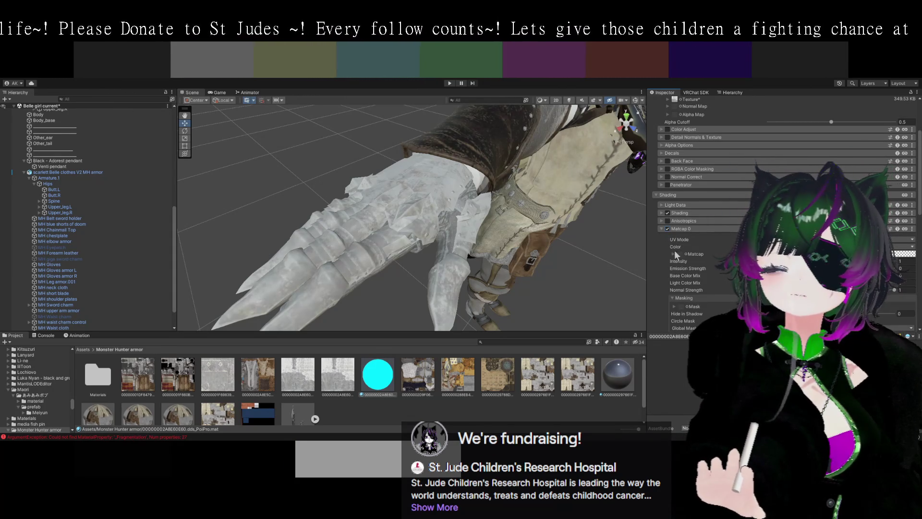
Check the armored leg, turn Matcap 0 back off, and select MH Gloves armor R
{"action": "left_click_drag", "start_coordinate": [604, 274], "coordinate": [606, 293]}
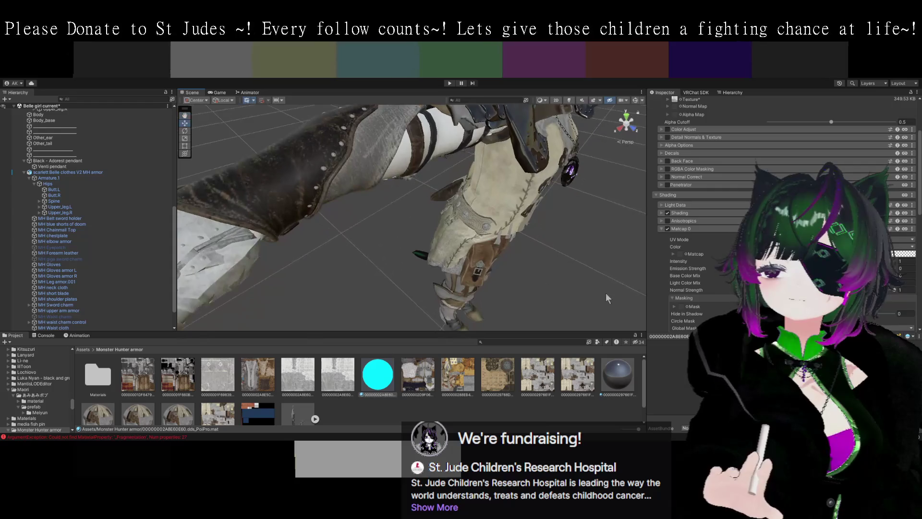
{"action": "scroll", "coordinate": [665, 266], "scroll_direction": "down", "scroll_amount": 2}
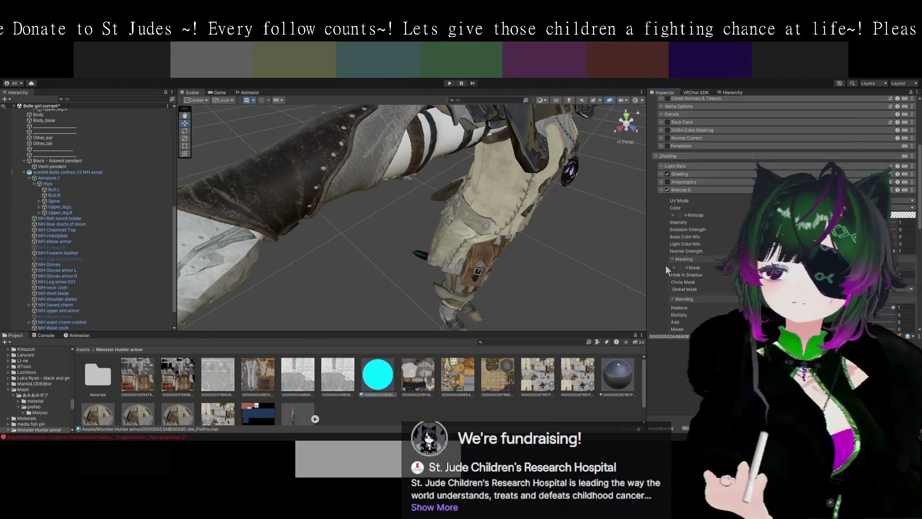
{"action": "scroll", "coordinate": [666, 265], "scroll_direction": "down", "scroll_amount": 2}
{"action": "left_click_drag", "start_coordinate": [617, 289], "coordinate": [567, 275]}
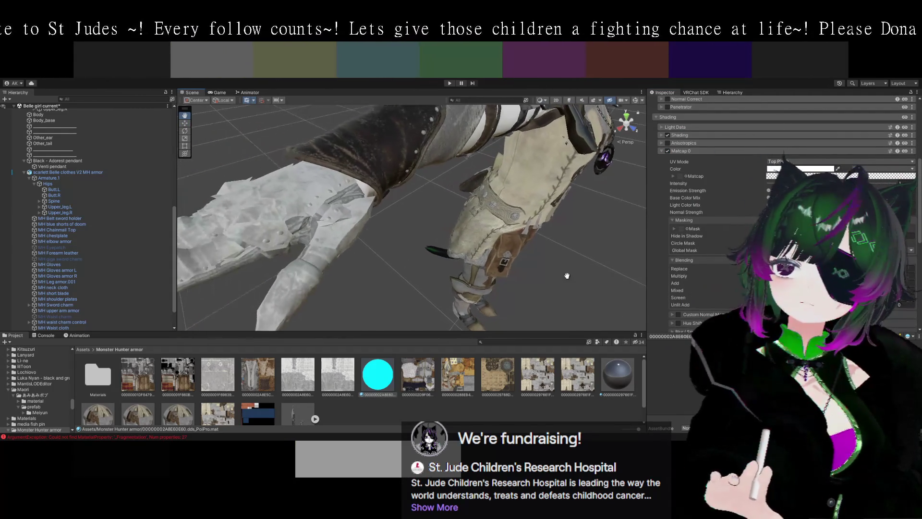
{"action": "scroll", "coordinate": [656, 280], "scroll_direction": "down", "scroll_amount": 3}
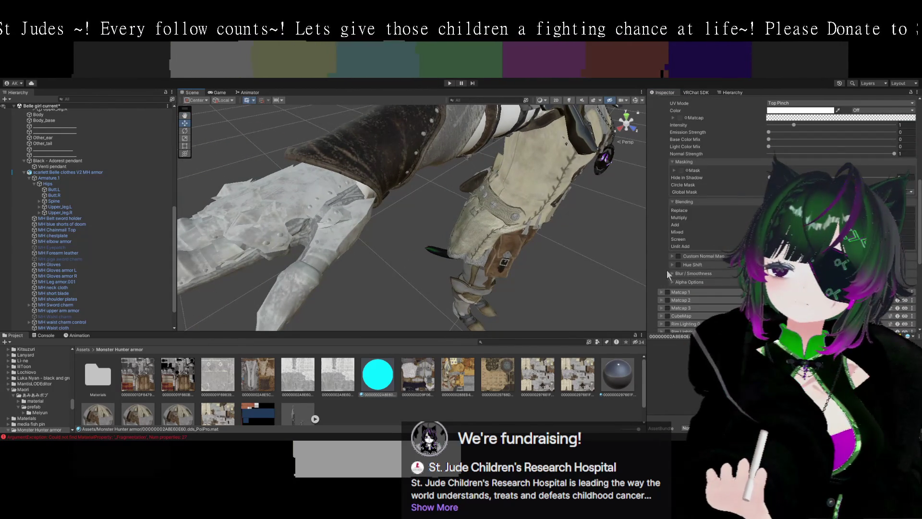
{"action": "scroll", "coordinate": [661, 274], "scroll_direction": "up", "scroll_amount": 2}
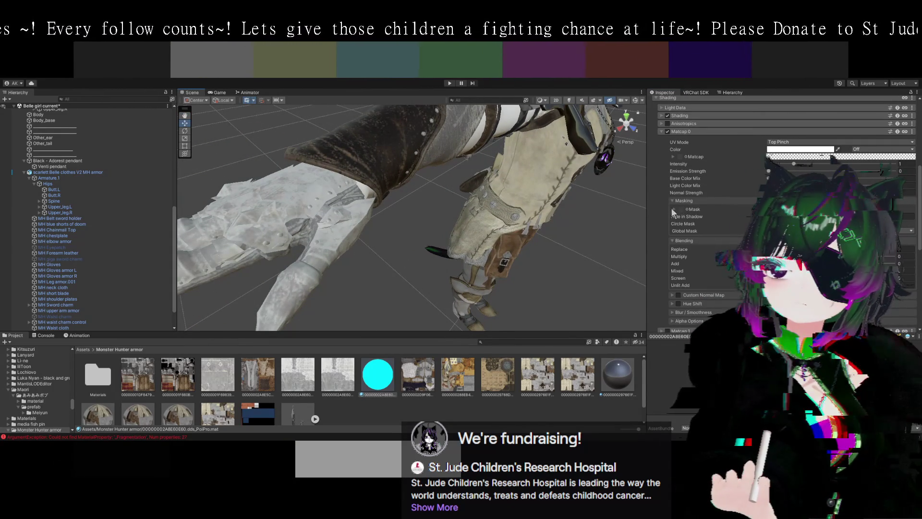
{"action": "scroll", "coordinate": [667, 211], "scroll_direction": "up", "scroll_amount": 1}
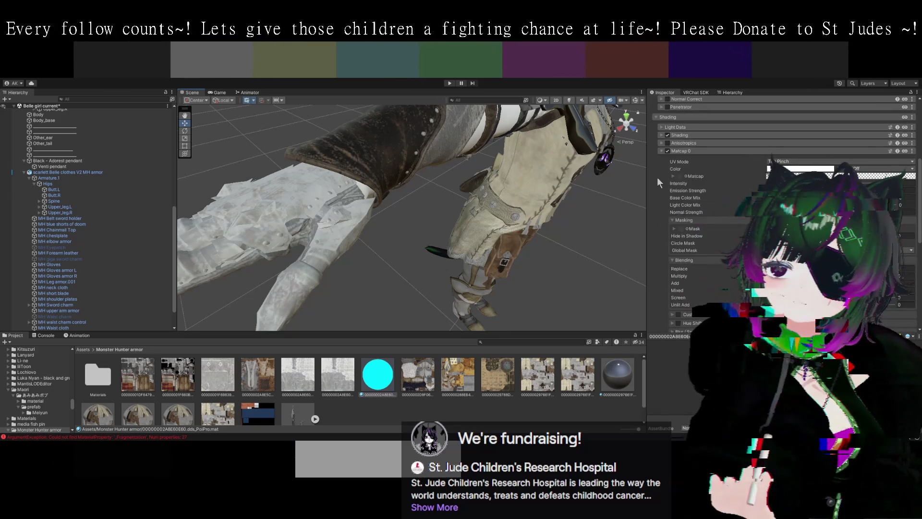
{"action": "left_click", "coordinate": [661, 152]}
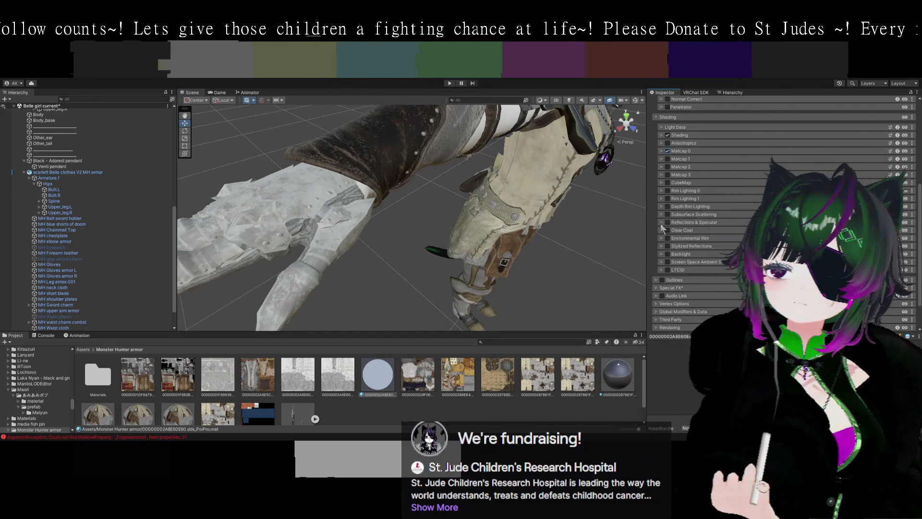
{"action": "left_click", "coordinate": [667, 151]}
{"action": "left_click", "coordinate": [666, 150]}
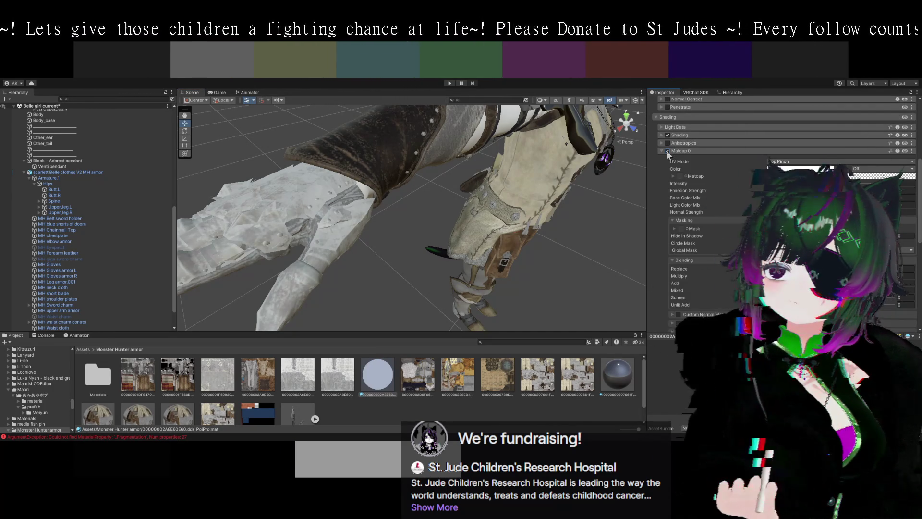
{"action": "left_click", "coordinate": [354, 237]}
{"action": "left_click", "coordinate": [346, 231]}
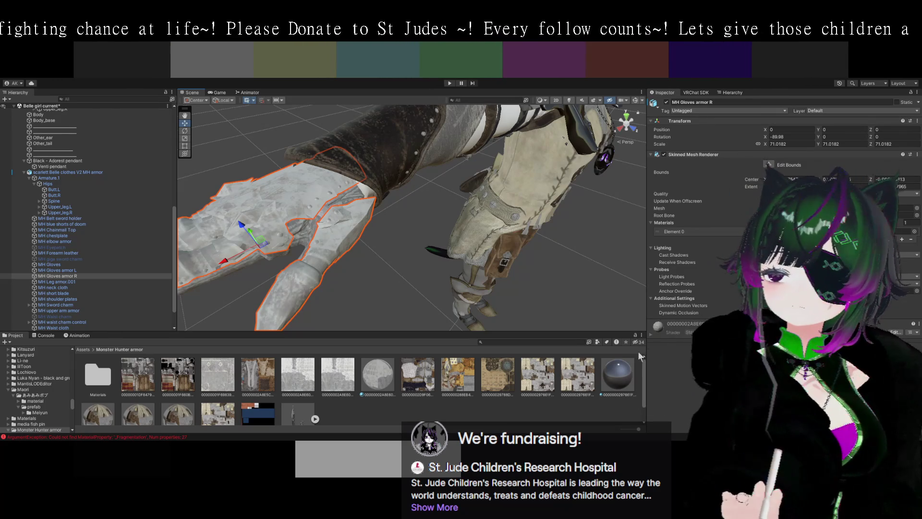
Apply the Poiyomi material to MH Gloves armor R and enable Reflections & Specular
{"action": "left_click_drag", "start_coordinate": [381, 371], "coordinate": [657, 327]}
{"action": "mouse_move", "coordinate": [453, 299]}
{"action": "left_mouse_down"}
{"action": "mouse_move", "coordinate": [365, 269]}
{"action": "mouse_move", "coordinate": [339, 244]}
{"action": "mouse_move", "coordinate": [395, 269]}
{"action": "left_mouse_up"}
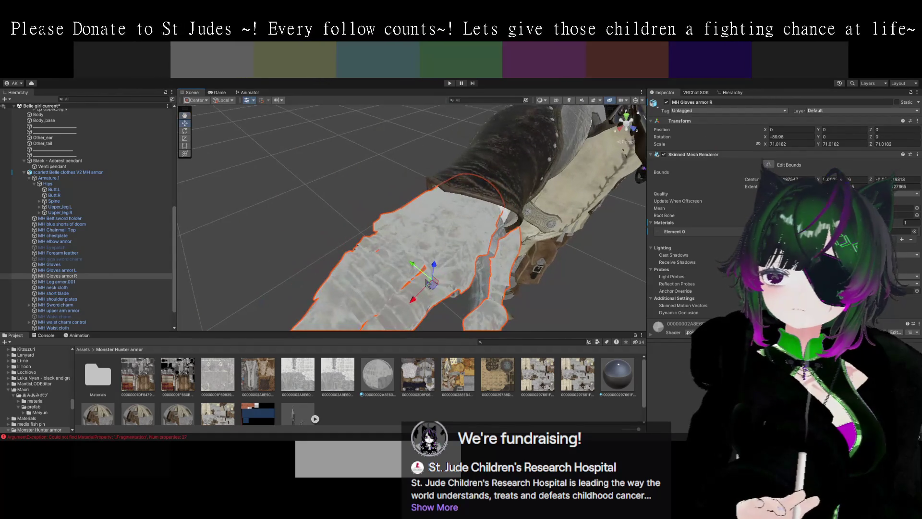
{"action": "left_click", "coordinate": [661, 335]}
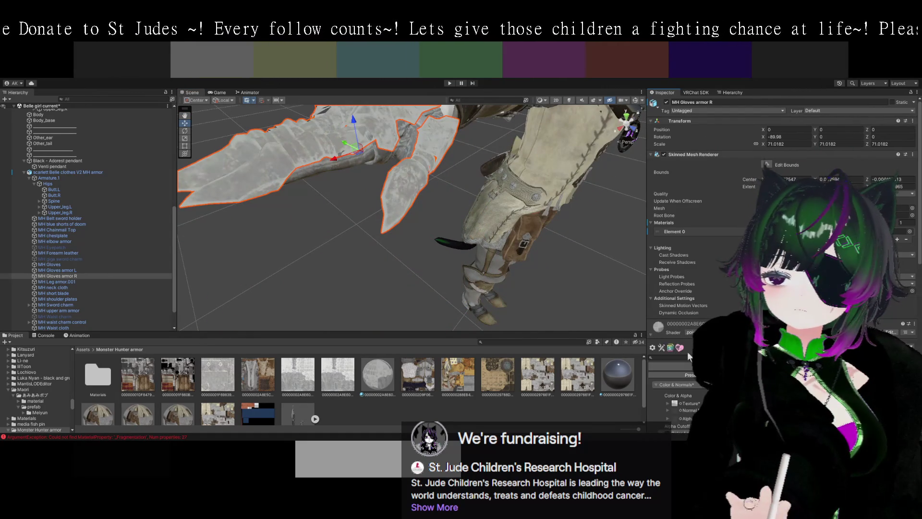
{"action": "scroll", "coordinate": [687, 352], "scroll_direction": "down", "scroll_amount": 3}
{"action": "scroll", "coordinate": [688, 351], "scroll_direction": "down", "scroll_amount": 7}
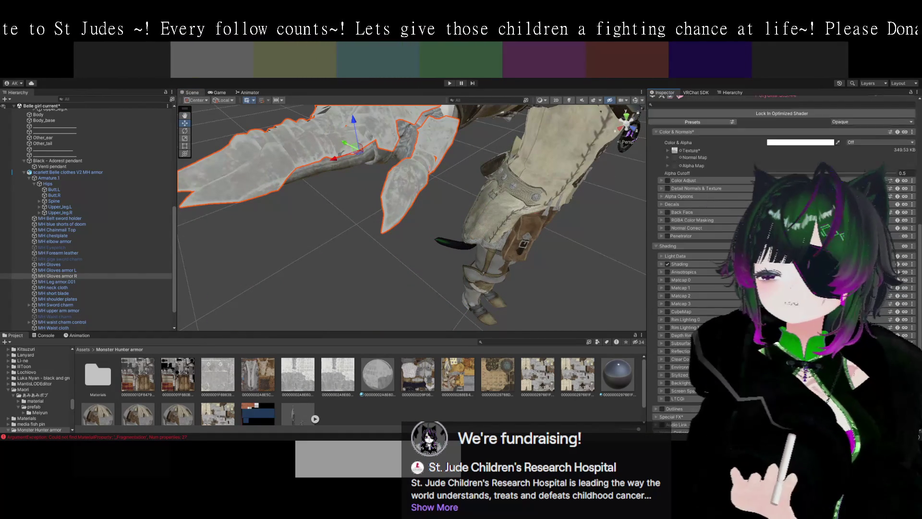
{"action": "left_click", "coordinate": [668, 351]}
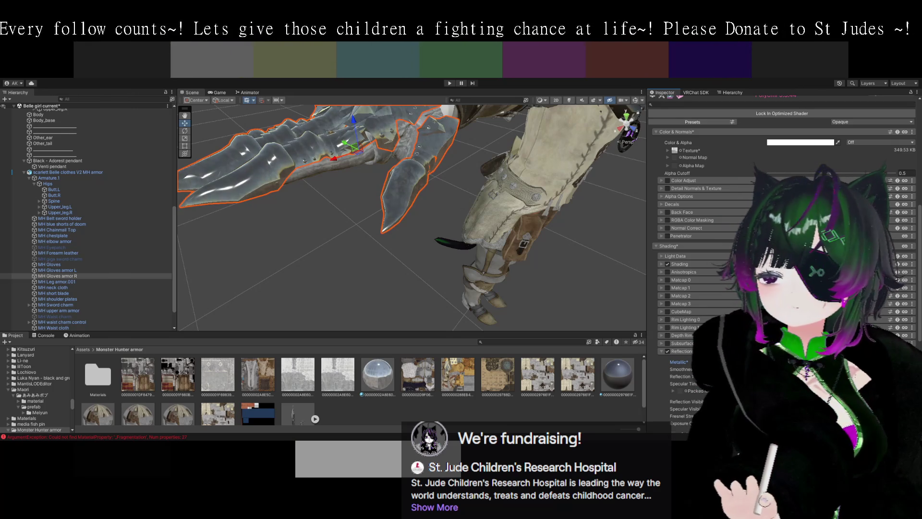
Select the shoulder plates and review their Matcap 0 setup
{"action": "mouse_move", "coordinate": [572, 295]}
{"action": "left_mouse_down"}
{"action": "mouse_move", "coordinate": [544, 284]}
{"action": "mouse_move", "coordinate": [454, 153]}
{"action": "left_mouse_up"}
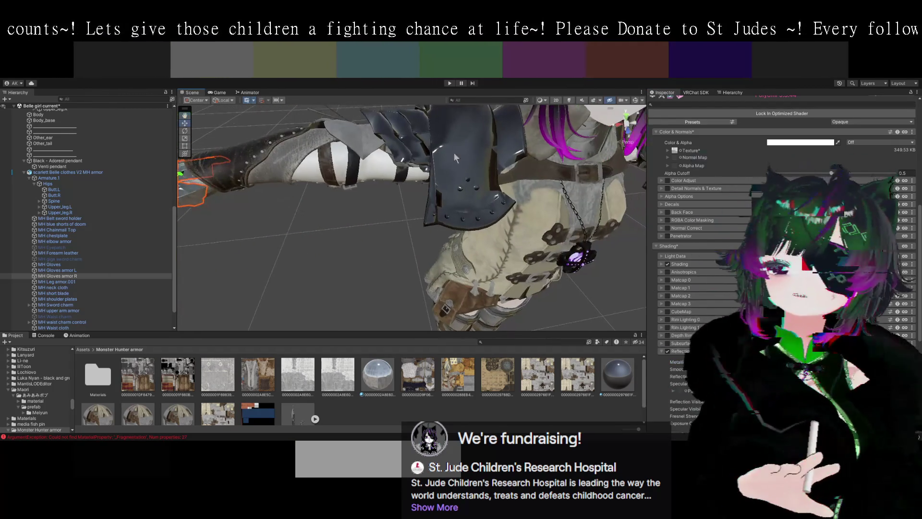
{"action": "left_click", "coordinate": [453, 152]}
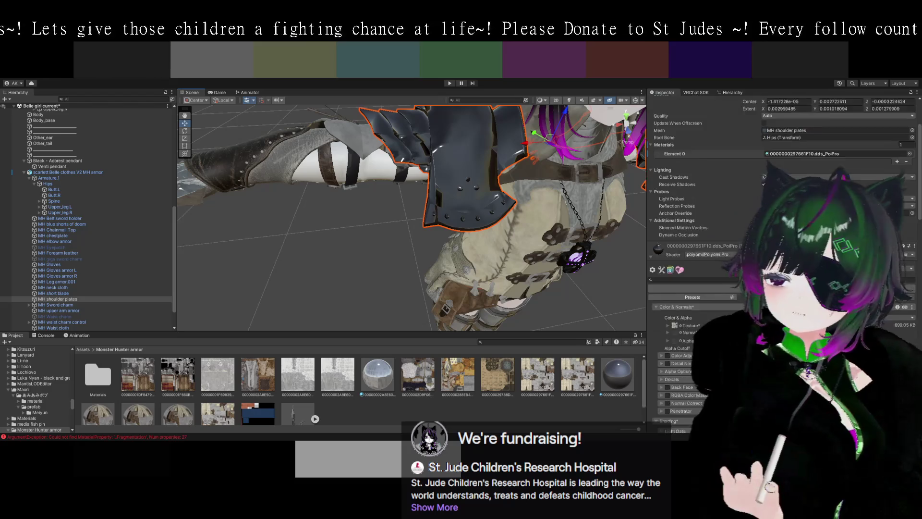
{"action": "scroll", "coordinate": [709, 316], "scroll_direction": "down", "scroll_amount": 10}
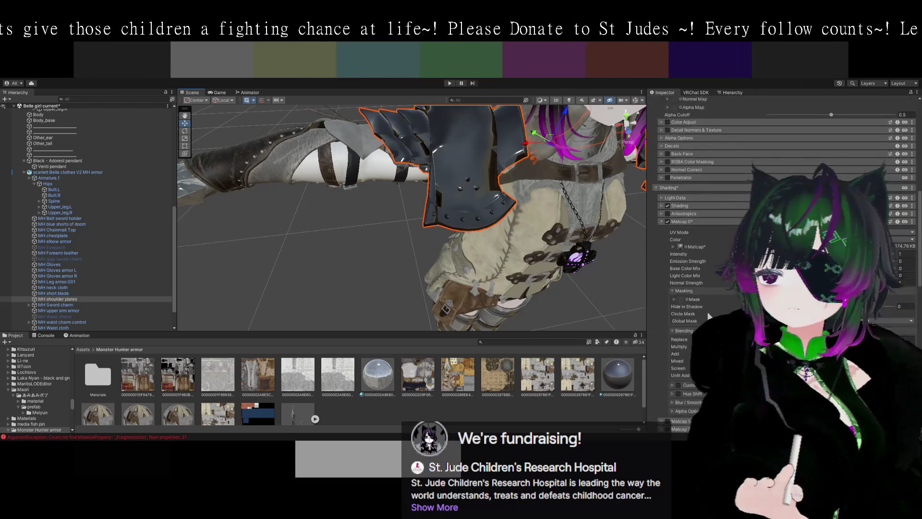
{"action": "scroll", "coordinate": [709, 316], "scroll_direction": "down", "scroll_amount": 2}
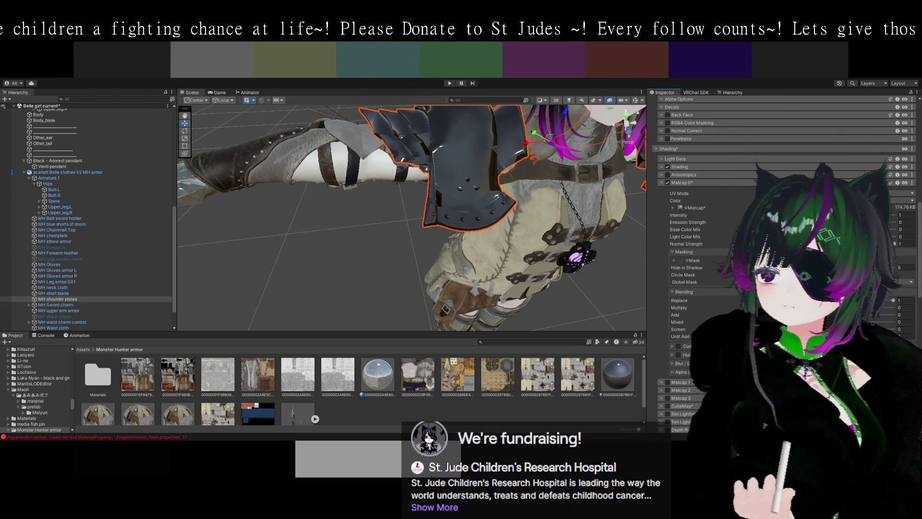
Cycle through the overlapping glove objects until MH Gloves armor R is selected
{"action": "left_click", "coordinate": [312, 211]}
{"action": "left_click", "coordinate": [312, 211]}
{"action": "left_click", "coordinate": [315, 226]}
{"action": "left_click", "coordinate": [309, 206]}
{"action": "left_click", "coordinate": [308, 204]}
{"action": "left_click", "coordinate": [309, 204]}
{"action": "left_click", "coordinate": [310, 204]}
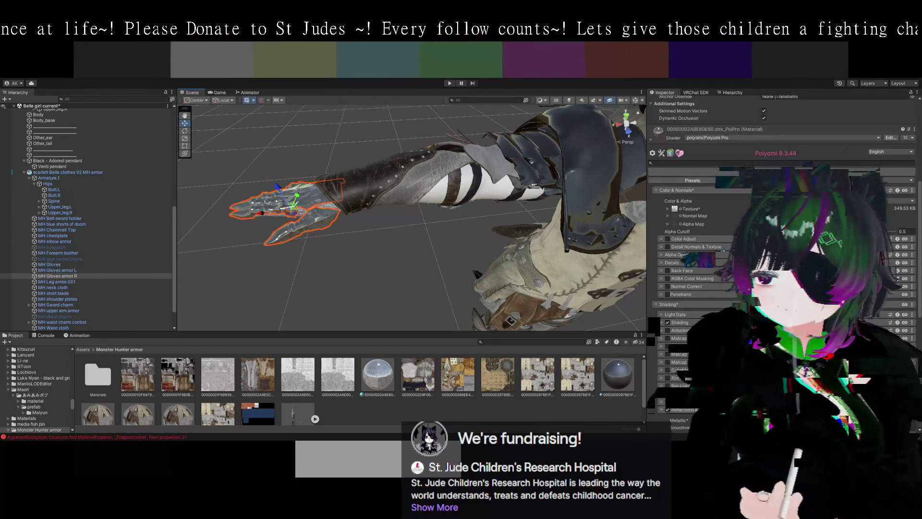
Enable Matcap 0 on the glove material with a matcap texture, making the claws dark and glossy
{"action": "scroll", "coordinate": [664, 316], "scroll_direction": "down", "scroll_amount": 3}
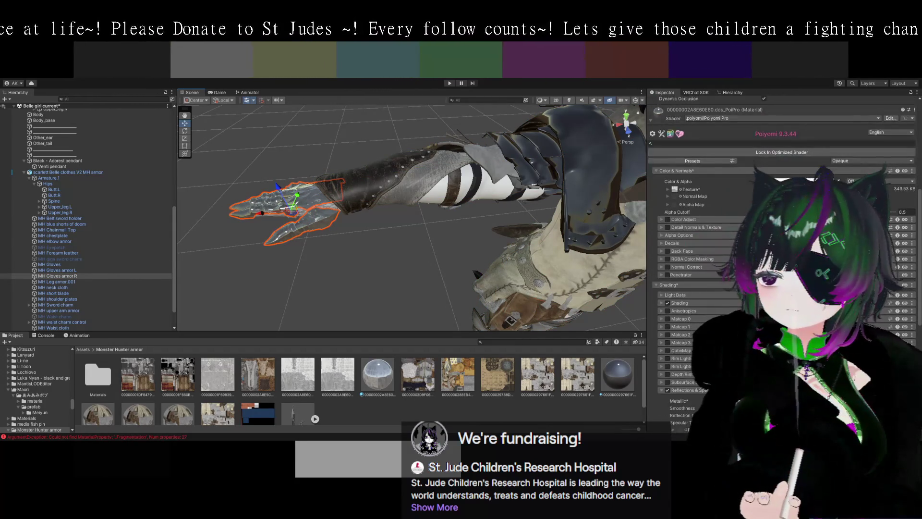
{"action": "left_click", "coordinate": [667, 318]}
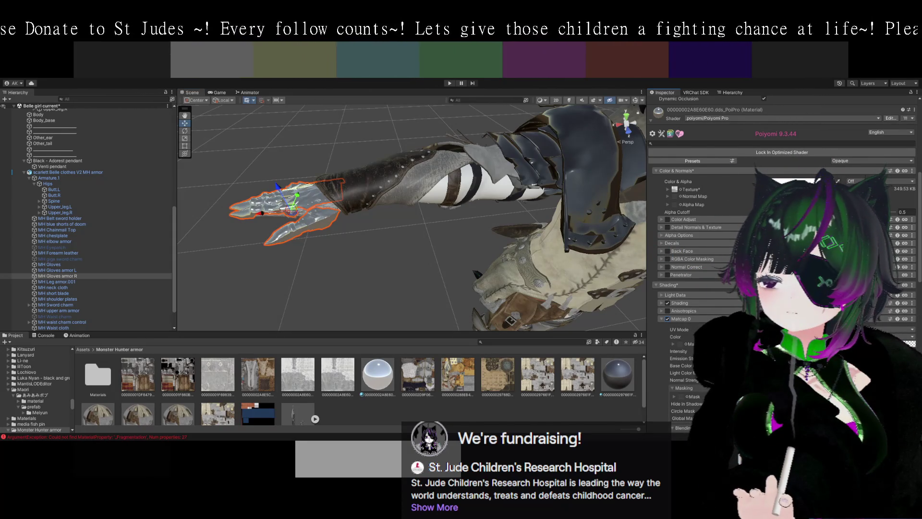
{"action": "left_click_drag", "start_coordinate": [920, 343], "coordinate": [680, 343]}
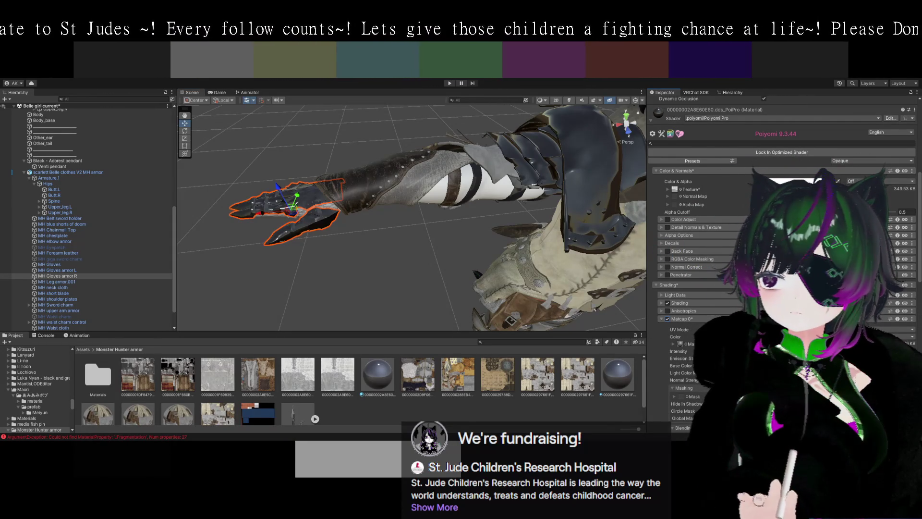
{"action": "scroll", "coordinate": [460, 281], "scroll_direction": "up", "scroll_amount": 5}
{"action": "mouse_move", "coordinate": [460, 318]}
{"action": "left_mouse_down"}
{"action": "mouse_move", "coordinate": [477, 277]}
{"action": "mouse_move", "coordinate": [496, 284]}
{"action": "mouse_move", "coordinate": [371, 244]}
{"action": "mouse_move", "coordinate": [444, 264]}
{"action": "mouse_move", "coordinate": [384, 214]}
{"action": "mouse_move", "coordinate": [419, 186]}
{"action": "mouse_move", "coordinate": [557, 219]}
{"action": "mouse_move", "coordinate": [483, 223]}
{"action": "mouse_move", "coordinate": [471, 242]}
{"action": "mouse_move", "coordinate": [486, 222]}
{"action": "left_mouse_up"}
{"action": "scroll", "coordinate": [459, 269], "scroll_direction": "up", "scroll_amount": 3}
{"action": "mouse_move", "coordinate": [493, 207]}
{"action": "left_mouse_down"}
{"action": "mouse_move", "coordinate": [411, 204]}
{"action": "mouse_move", "coordinate": [331, 156]}
{"action": "mouse_move", "coordinate": [439, 179]}
{"action": "mouse_move", "coordinate": [444, 192]}
{"action": "mouse_move", "coordinate": [391, 209]}
{"action": "mouse_move", "coordinate": [389, 193]}
{"action": "mouse_move", "coordinate": [526, 247]}
{"action": "mouse_move", "coordinate": [476, 239]}
{"action": "left_mouse_up"}
{"action": "left_click", "coordinate": [385, 166]}
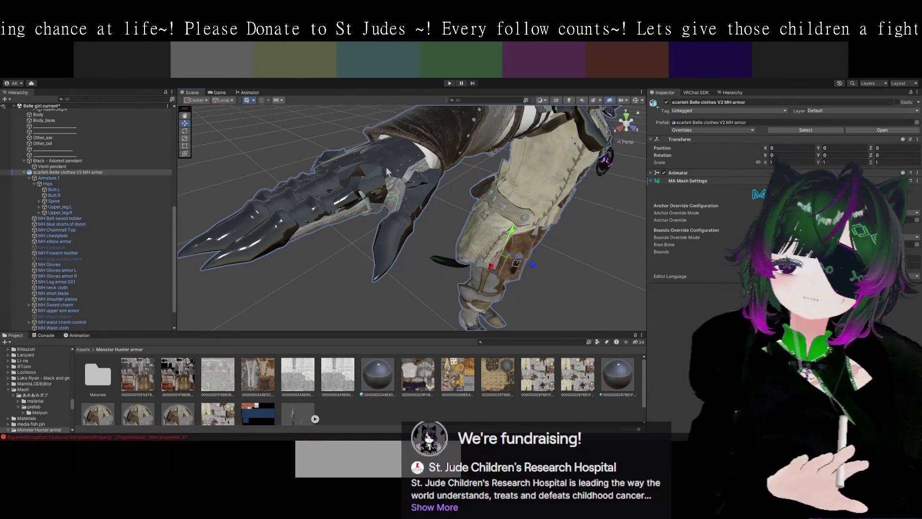
Raise the claw gauntlet's Matcap 0 intensity to about 2.96
{"action": "left_click", "coordinate": [386, 166]}
{"action": "scroll", "coordinate": [700, 318], "scroll_direction": "down", "scroll_amount": 5}
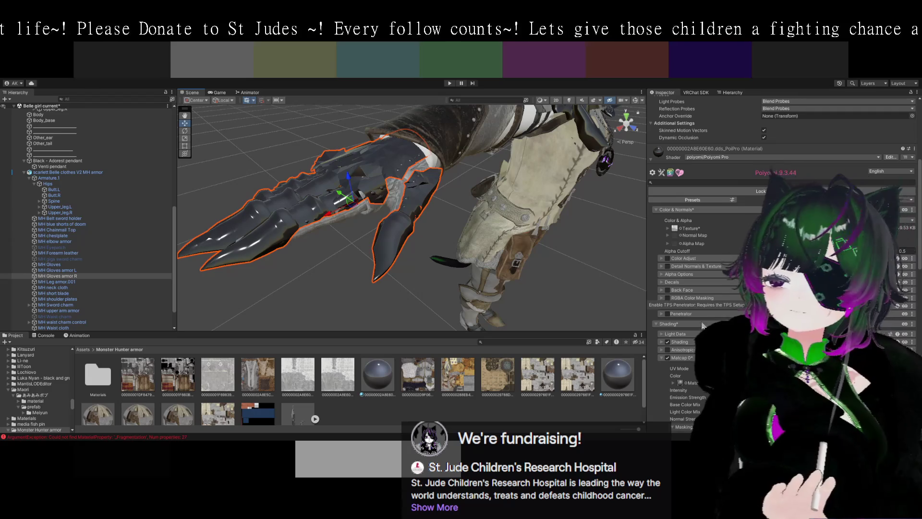
{"action": "scroll", "coordinate": [665, 359], "scroll_direction": "down", "scroll_amount": 2}
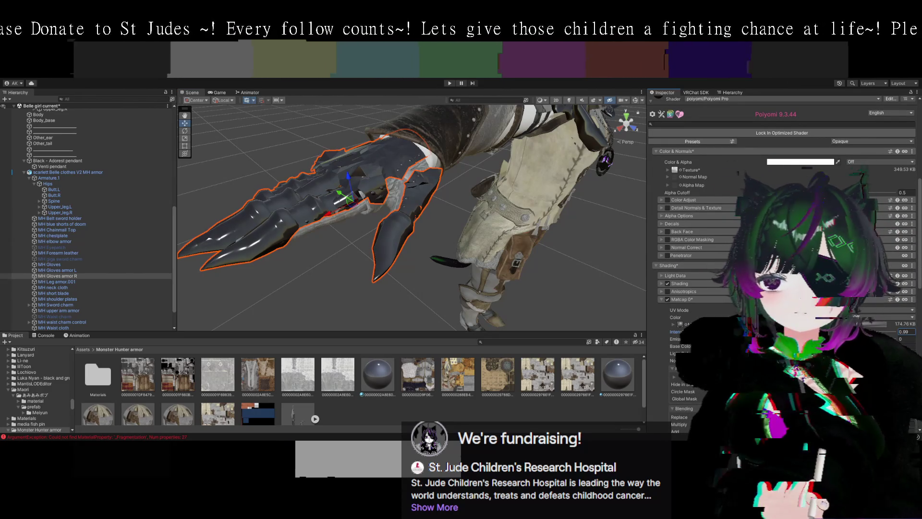
{"action": "key", "text": "BackSpace"}
{"action": "key", "text": "BackSpace"}
{"action": "key", "text": "BackSpace"}
{"action": "type", "text": "2.56"}
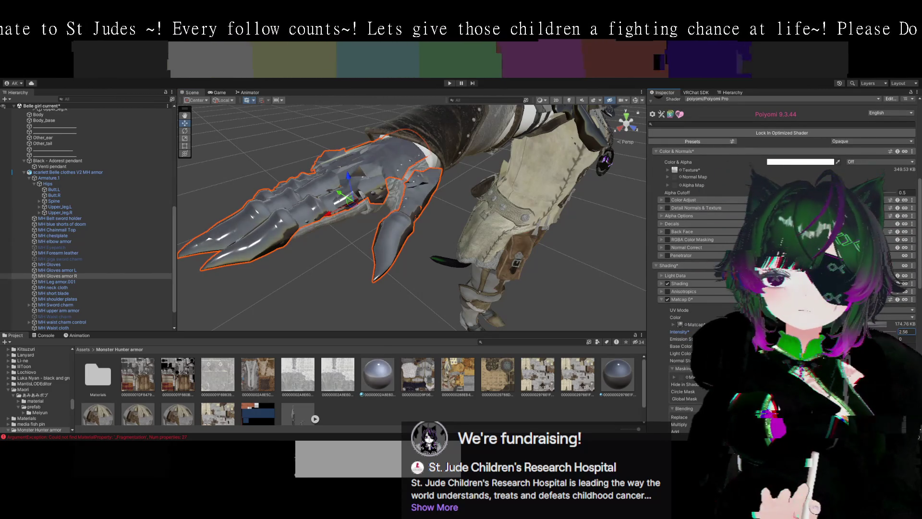
{"action": "key", "text": "BackSpace"}
{"action": "key", "text": "BackSpace"}
{"action": "key", "text": "BackSpace"}
{"action": "type", "text": "3.26"}
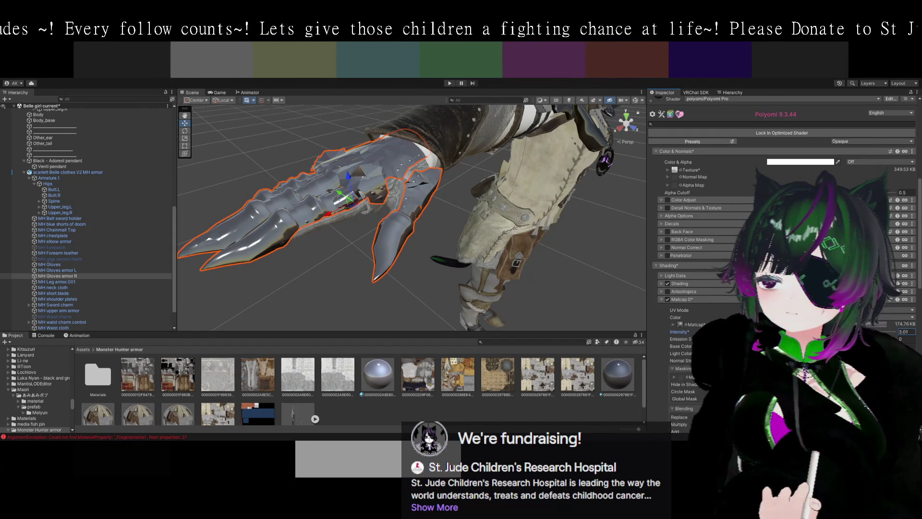
Set the gauntlet's emission strength to 0 and reselect the right glove armor
{"action": "left_click", "coordinate": [903, 339]}
{"action": "type", "text": "0.29"}
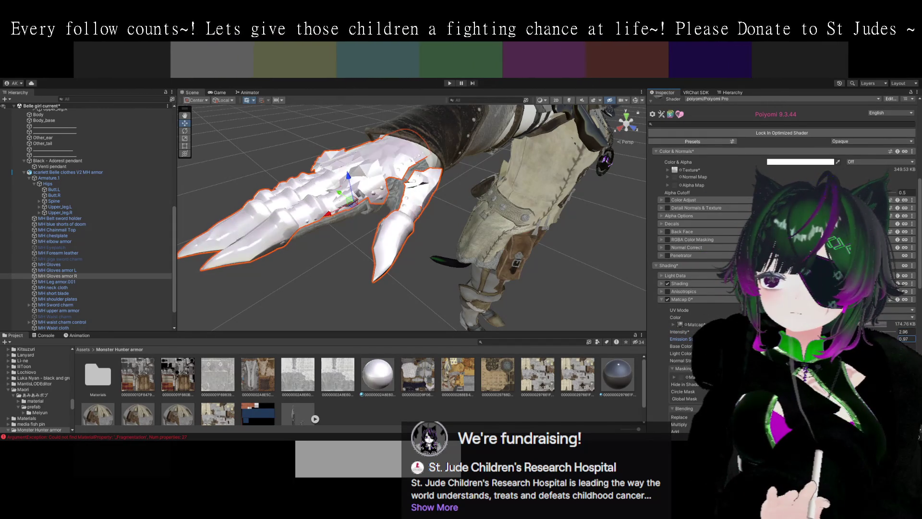
{"action": "key", "text": "BackSpace"}
{"action": "type", "text": "3"}
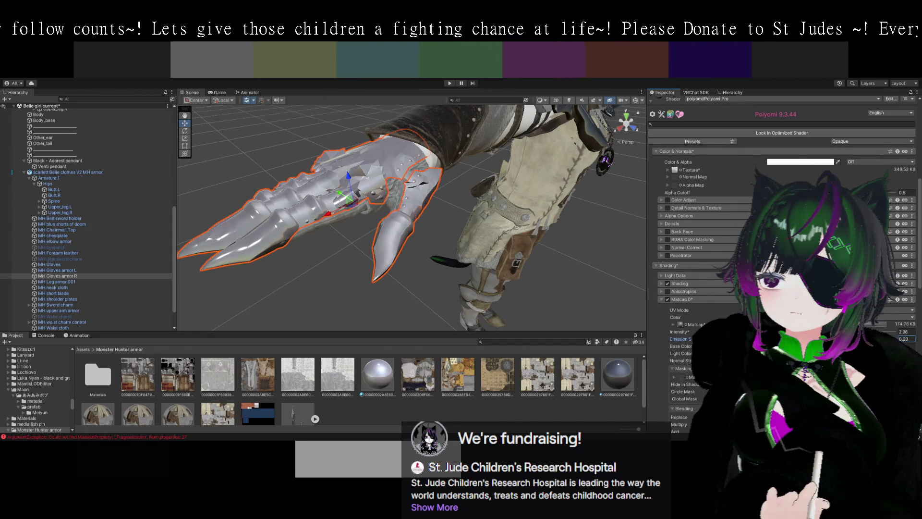
{"action": "key", "text": "BackSpace"}
{"action": "key", "text": "BackSpace"}
{"action": "key", "text": "BackSpace"}
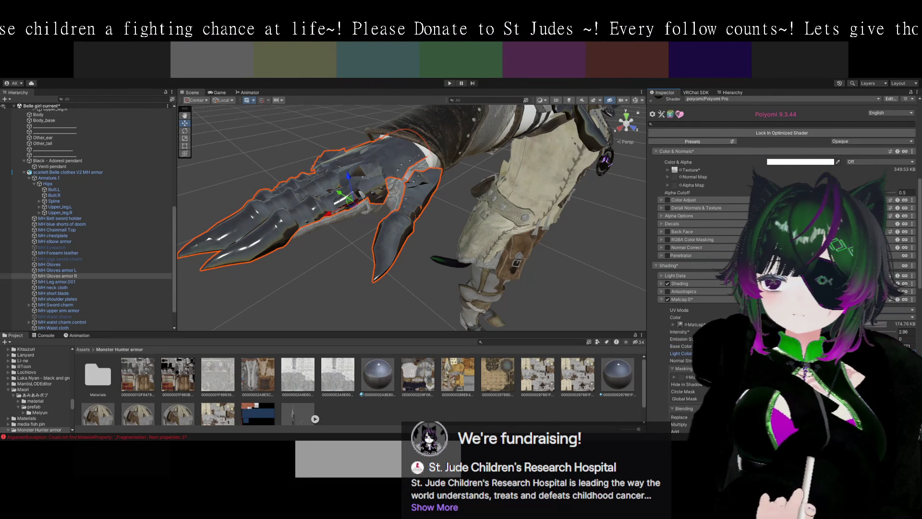
{"action": "mouse_move", "coordinate": [541, 295]}
{"action": "left_mouse_down"}
{"action": "mouse_move", "coordinate": [575, 287]}
{"action": "mouse_move", "coordinate": [530, 262]}
{"action": "mouse_move", "coordinate": [542, 274]}
{"action": "mouse_move", "coordinate": [535, 278]}
{"action": "mouse_move", "coordinate": [549, 278]}
{"action": "mouse_move", "coordinate": [644, 183]}
{"action": "left_mouse_up"}
{"action": "left_click", "coordinate": [530, 263]}
{"action": "left_click", "coordinate": [458, 140]}
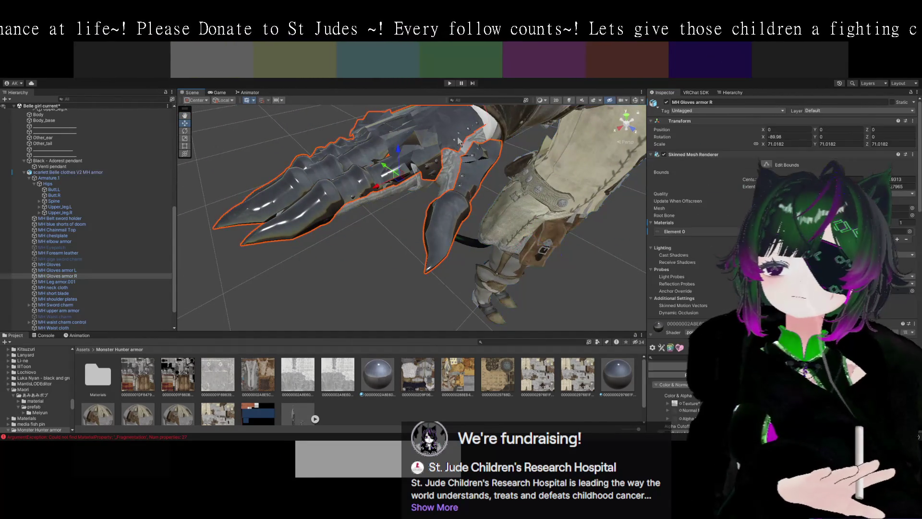
Inspect the shoulder plates' Poiyomi material, then select MH Gloves armor L
{"action": "scroll", "coordinate": [697, 259], "scroll_direction": "down", "scroll_amount": 10}
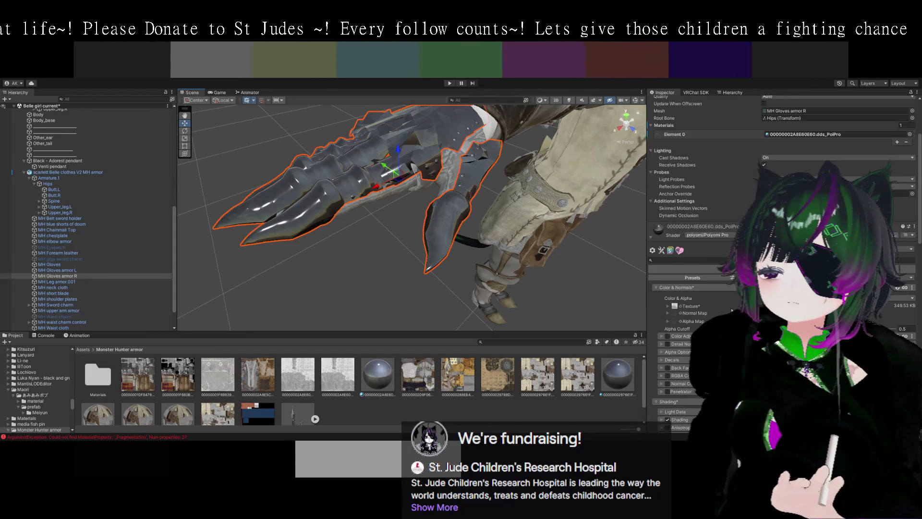
{"action": "scroll", "coordinate": [696, 260], "scroll_direction": "down", "scroll_amount": 1}
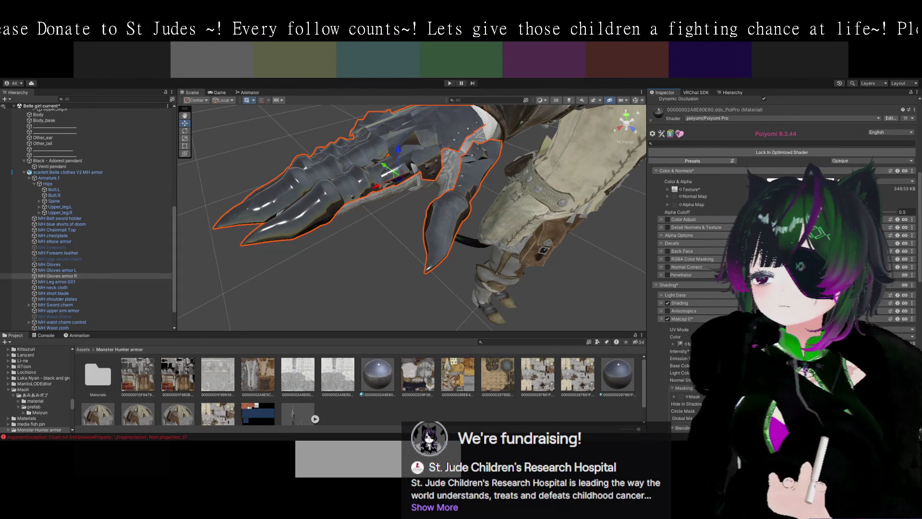
{"action": "mouse_move", "coordinate": [589, 245]}
{"action": "left_mouse_down"}
{"action": "mouse_move", "coordinate": [583, 229]}
{"action": "mouse_move", "coordinate": [616, 261]}
{"action": "mouse_move", "coordinate": [461, 177]}
{"action": "left_mouse_up"}
{"action": "left_click", "coordinate": [495, 197]}
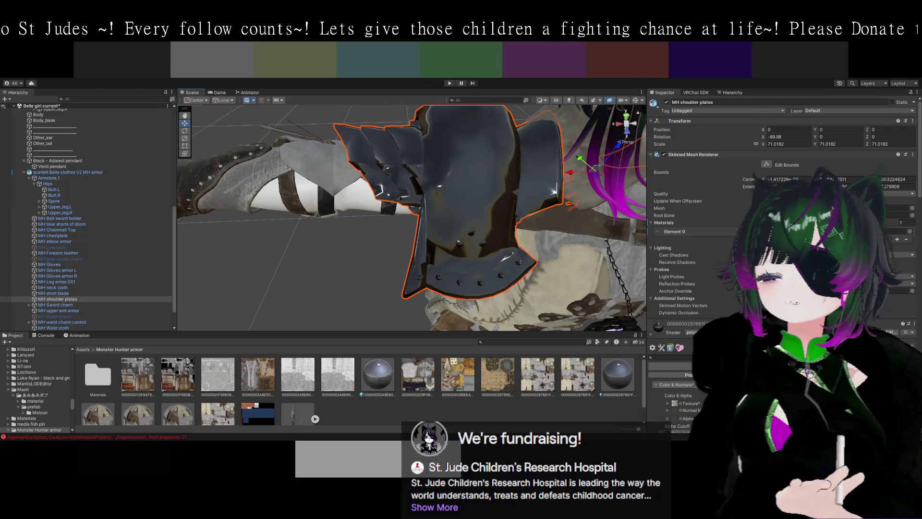
{"action": "scroll", "coordinate": [696, 260], "scroll_direction": "down", "scroll_amount": 8}
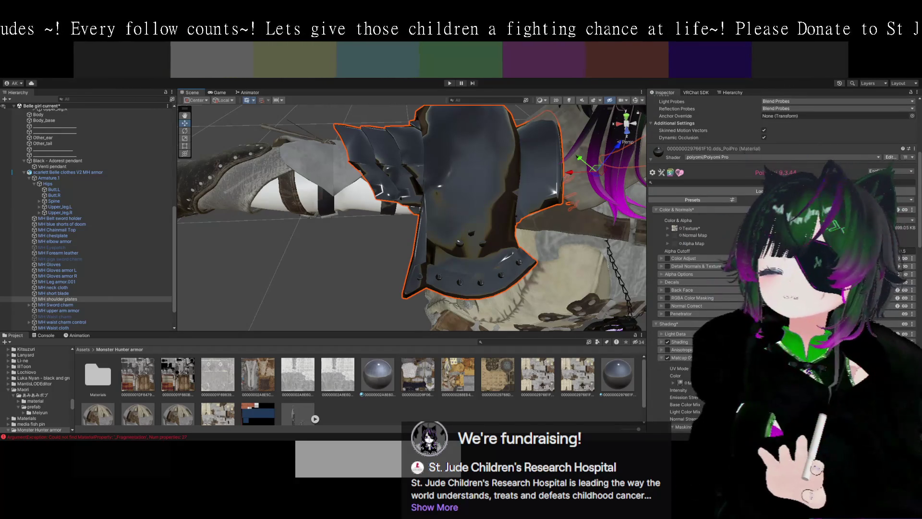
{"action": "mouse_move", "coordinate": [509, 225]}
{"action": "left_mouse_down"}
{"action": "mouse_move", "coordinate": [527, 237]}
{"action": "mouse_move", "coordinate": [398, 238]}
{"action": "mouse_move", "coordinate": [504, 262]}
{"action": "mouse_move", "coordinate": [496, 274]}
{"action": "mouse_move", "coordinate": [417, 276]}
{"action": "mouse_move", "coordinate": [523, 308]}
{"action": "mouse_move", "coordinate": [563, 269]}
{"action": "mouse_move", "coordinate": [506, 269]}
{"action": "mouse_move", "coordinate": [537, 275]}
{"action": "mouse_move", "coordinate": [562, 249]}
{"action": "mouse_move", "coordinate": [558, 240]}
{"action": "mouse_move", "coordinate": [488, 246]}
{"action": "mouse_move", "coordinate": [482, 256]}
{"action": "left_mouse_up"}
{"action": "left_click", "coordinate": [517, 212]}
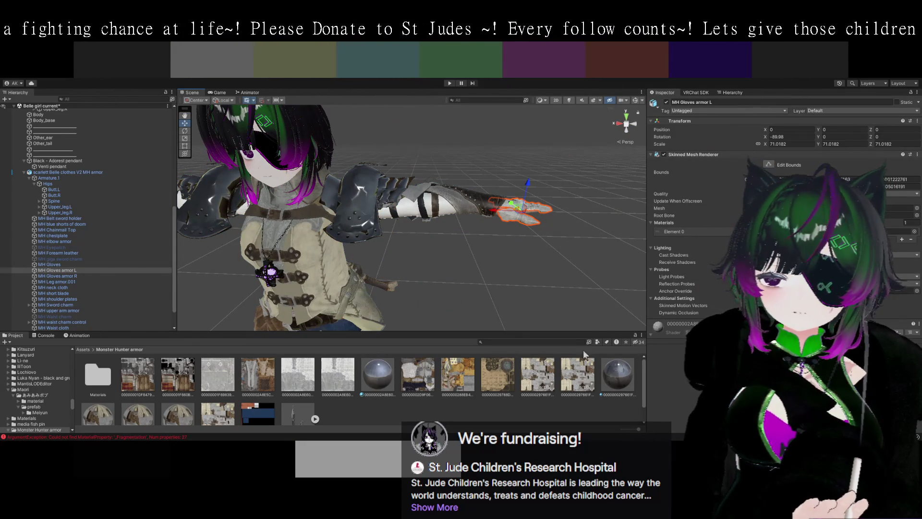
Apply the armor material to MH Gloves armor L, frame it, and select the MH Gloves mesh
{"action": "mouse_move", "coordinate": [387, 370]}
{"action": "left_mouse_down"}
{"action": "mouse_move", "coordinate": [519, 225]}
{"action": "mouse_move", "coordinate": [509, 230]}
{"action": "mouse_move", "coordinate": [542, 271]}
{"action": "mouse_move", "coordinate": [451, 256]}
{"action": "mouse_move", "coordinate": [528, 273]}
{"action": "mouse_move", "coordinate": [485, 274]}
{"action": "mouse_move", "coordinate": [503, 274]}
{"action": "left_mouse_up"}
{"action": "scroll", "coordinate": [547, 275], "scroll_direction": "up", "scroll_amount": 4}
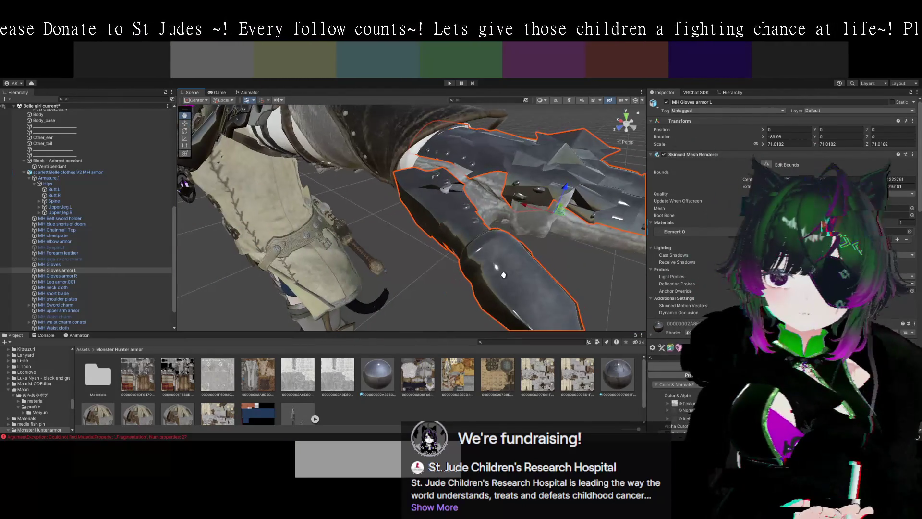
{"action": "mouse_move", "coordinate": [443, 259]}
{"action": "left_mouse_down"}
{"action": "mouse_move", "coordinate": [469, 264]}
{"action": "mouse_move", "coordinate": [447, 266]}
{"action": "mouse_move", "coordinate": [462, 260]}
{"action": "left_mouse_up"}
{"action": "key", "text": "f"}
{"action": "left_click", "coordinate": [416, 206]}
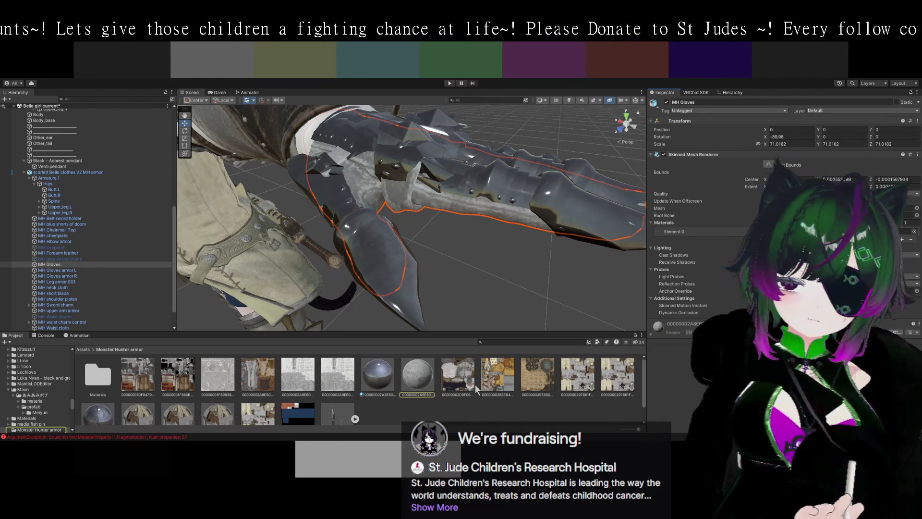
Switch the PoiPro 1 gloves material from Standard to poiyomi/Poiyomi Pro and expand Color & Normals
{"action": "left_click", "coordinate": [421, 378]}
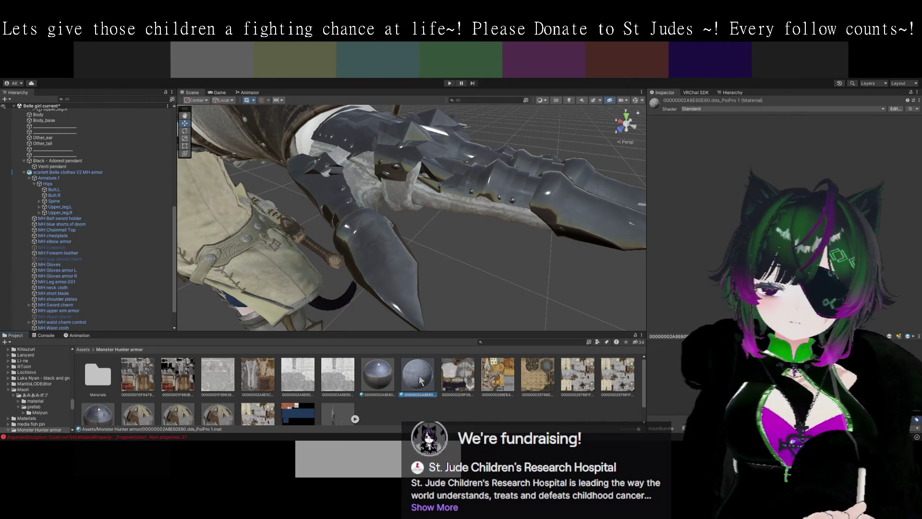
{"action": "left_click", "coordinate": [444, 228]}
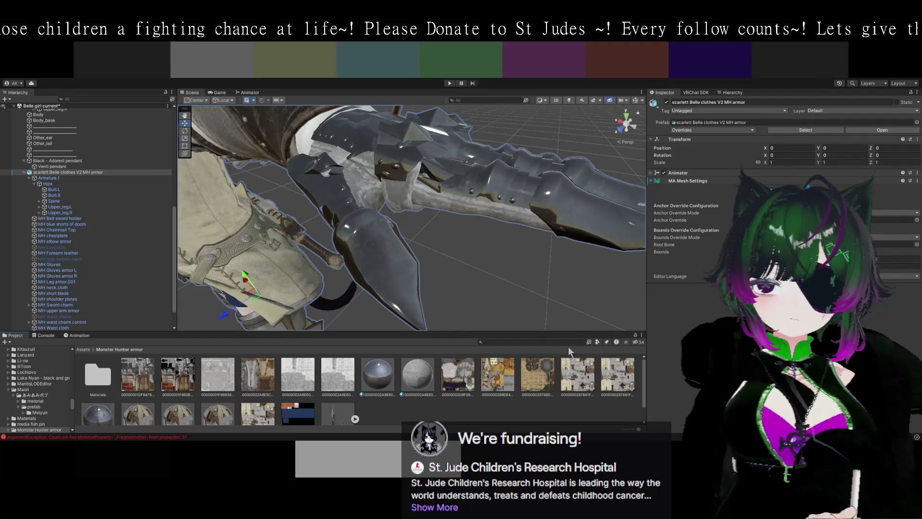
{"action": "left_click", "coordinate": [418, 380]}
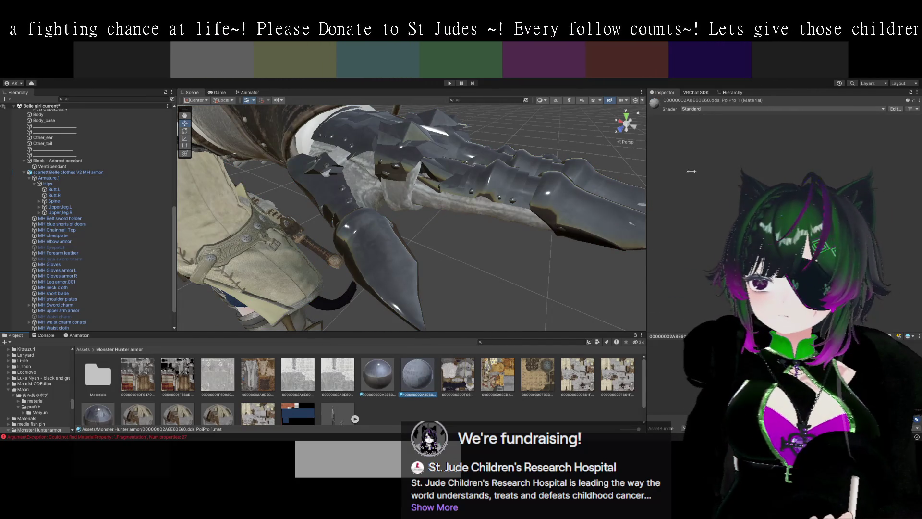
{"action": "left_click", "coordinate": [712, 166]}
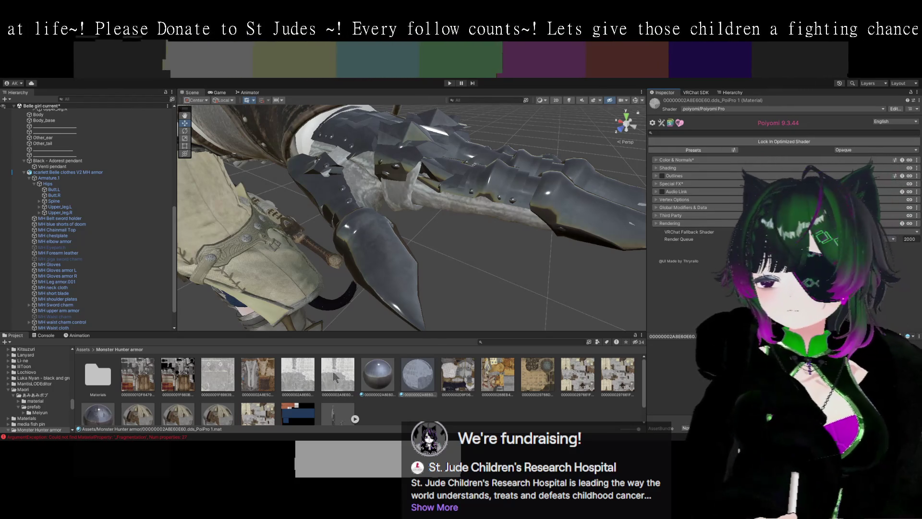
{"action": "mouse_move", "coordinate": [334, 382]}
{"action": "left_mouse_down"}
{"action": "mouse_move", "coordinate": [622, 267]}
{"action": "mouse_move", "coordinate": [608, 237]}
{"action": "left_mouse_up"}
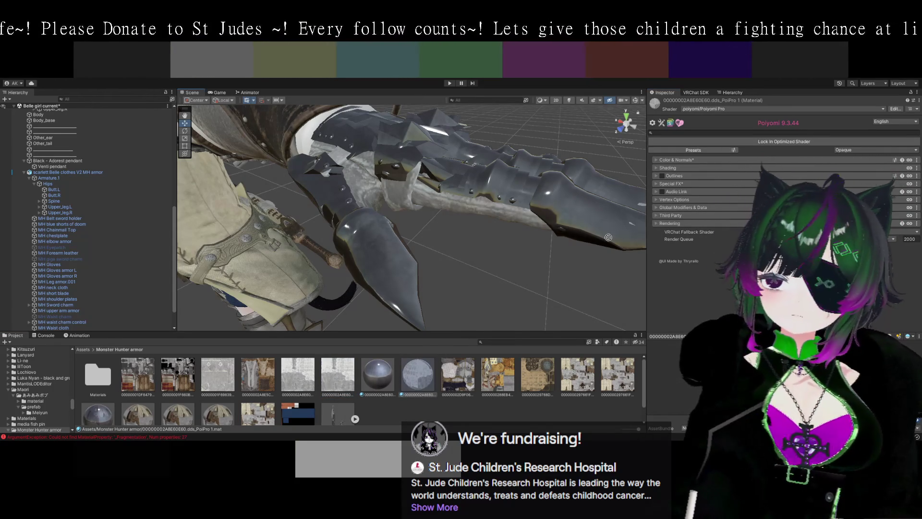
{"action": "left_click_drag", "start_coordinate": [494, 222], "coordinate": [494, 223]}
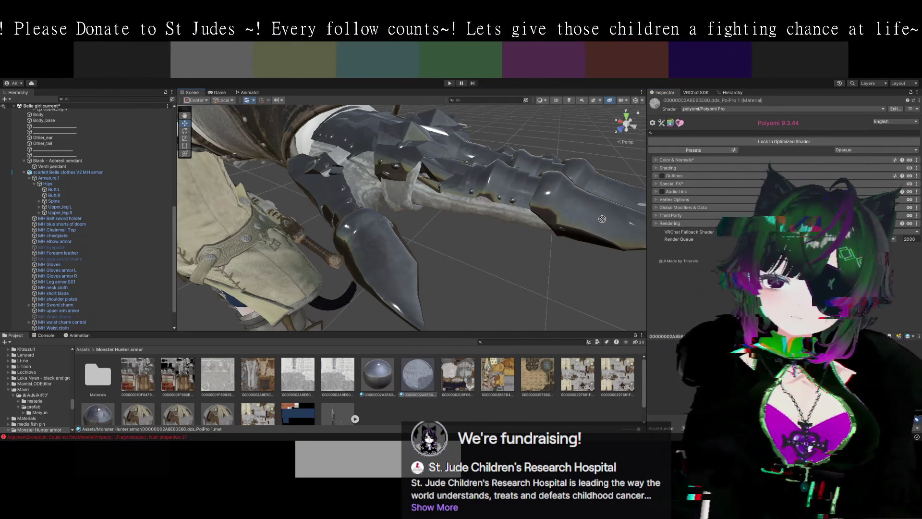
{"action": "left_click", "coordinate": [657, 161]}
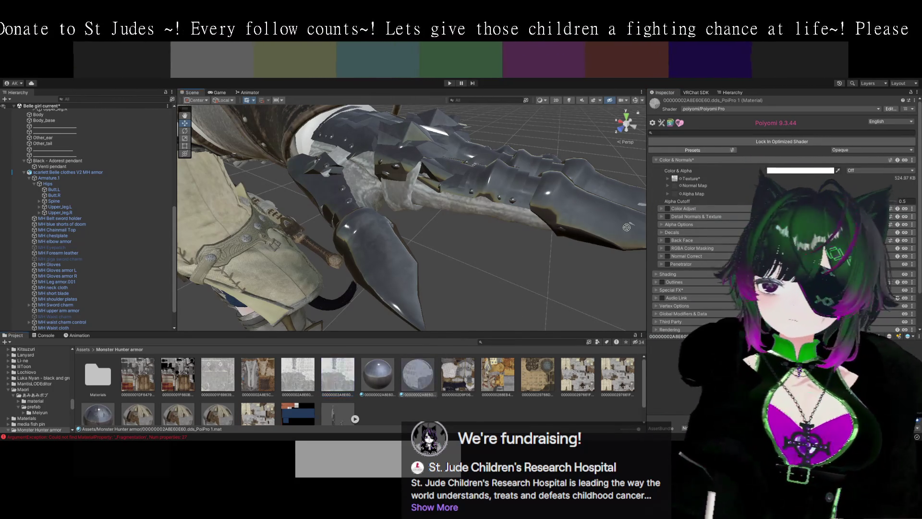
{"action": "mouse_move", "coordinate": [558, 271]}
{"action": "left_mouse_down"}
{"action": "mouse_move", "coordinate": [537, 264]}
{"action": "mouse_move", "coordinate": [598, 242]}
{"action": "left_mouse_up"}
{"action": "mouse_move", "coordinate": [439, 251]}
{"action": "left_mouse_down"}
{"action": "mouse_move", "coordinate": [431, 254]}
{"action": "mouse_move", "coordinate": [470, 278]}
{"action": "mouse_move", "coordinate": [405, 220]}
{"action": "mouse_move", "coordinate": [422, 268]}
{"action": "mouse_move", "coordinate": [440, 292]}
{"action": "mouse_move", "coordinate": [459, 295]}
{"action": "mouse_move", "coordinate": [442, 291]}
{"action": "left_mouse_up"}
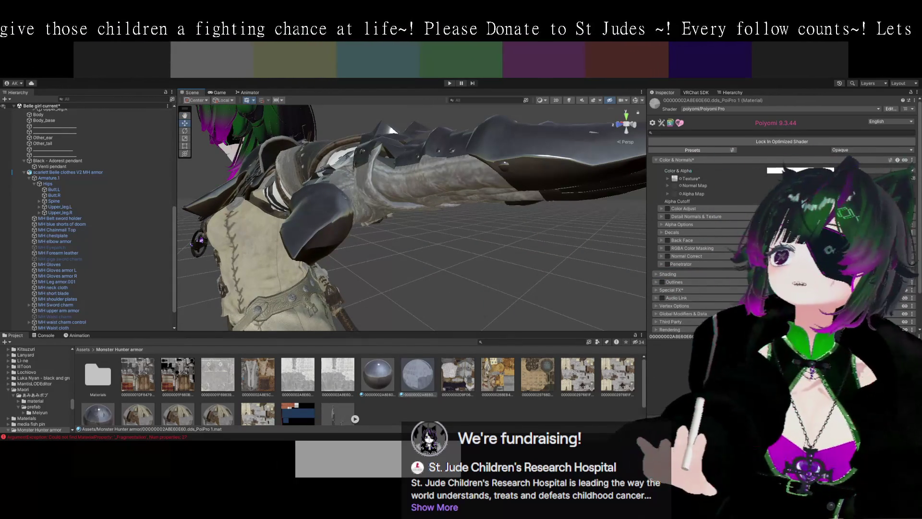
{"action": "left_click_drag", "start_coordinate": [457, 269], "coordinate": [466, 254]}
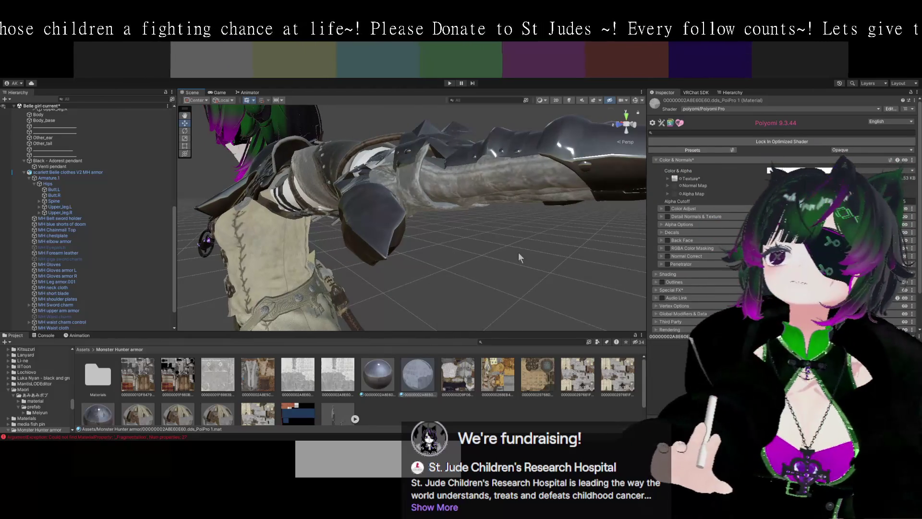
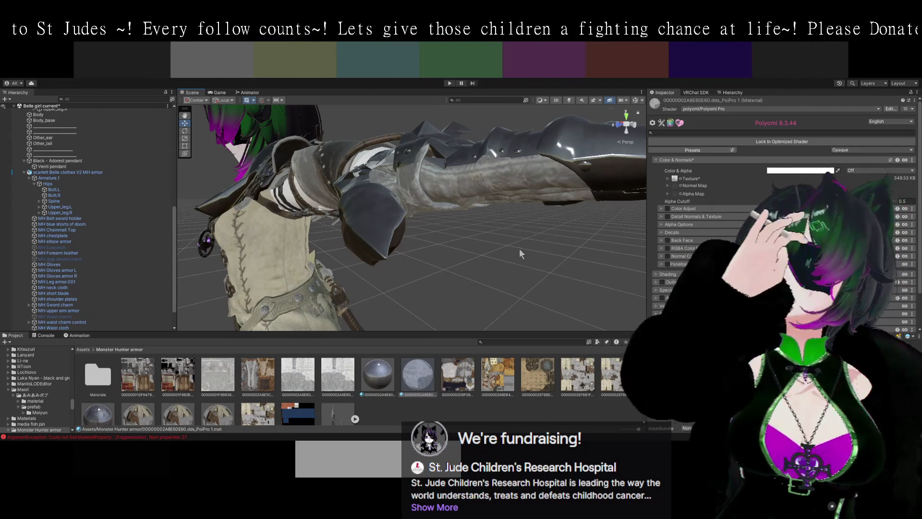
Move in on the avatar's armoured arm and select the MH Gloves piece
{"action": "mouse_move", "coordinate": [518, 247]}
{"action": "left_mouse_down"}
{"action": "mouse_move", "coordinate": [457, 272]}
{"action": "mouse_move", "coordinate": [432, 269]}
{"action": "mouse_move", "coordinate": [511, 297]}
{"action": "left_mouse_up"}
{"action": "mouse_move", "coordinate": [451, 293]}
{"action": "left_mouse_down"}
{"action": "mouse_move", "coordinate": [481, 283]}
{"action": "mouse_move", "coordinate": [460, 270]}
{"action": "mouse_move", "coordinate": [448, 230]}
{"action": "mouse_move", "coordinate": [447, 269]}
{"action": "mouse_move", "coordinate": [476, 277]}
{"action": "mouse_move", "coordinate": [446, 261]}
{"action": "mouse_move", "coordinate": [423, 264]}
{"action": "left_mouse_up"}
{"action": "left_click", "coordinate": [423, 264]}
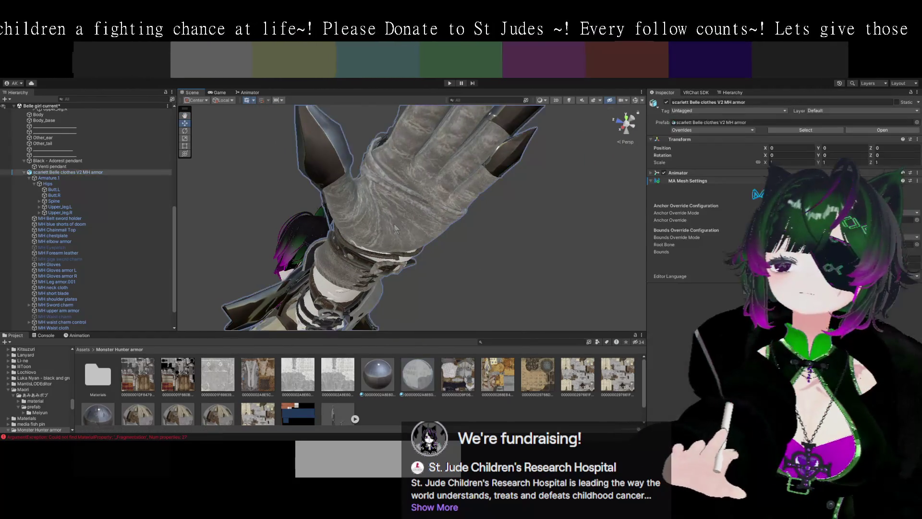
Apply the brighter Poiyomi armour material with a grey leather texture to the MH Gloves
{"action": "left_click_drag", "start_coordinate": [554, 284], "coordinate": [499, 307]}
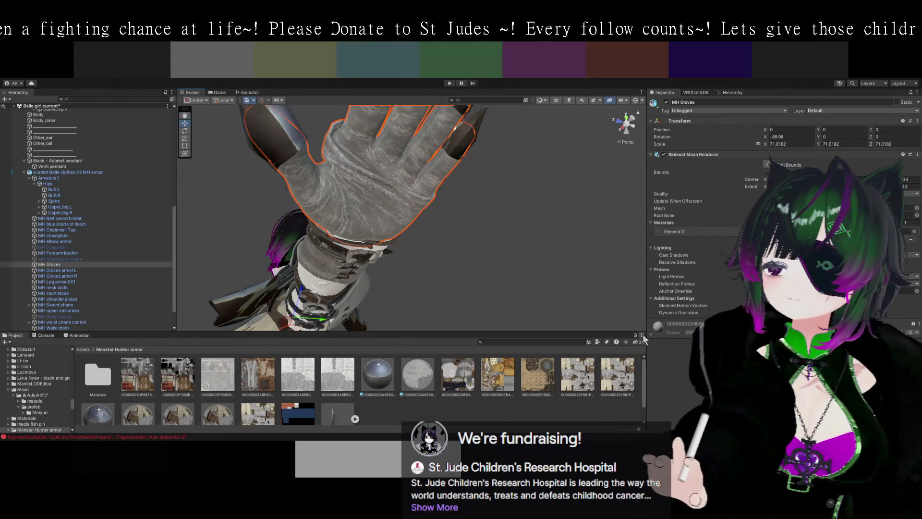
{"action": "left_click_drag", "start_coordinate": [425, 374], "coordinate": [376, 221]}
{"action": "mouse_move", "coordinate": [447, 237]}
{"action": "left_mouse_down"}
{"action": "mouse_move", "coordinate": [446, 282]}
{"action": "mouse_move", "coordinate": [486, 301]}
{"action": "left_mouse_up"}
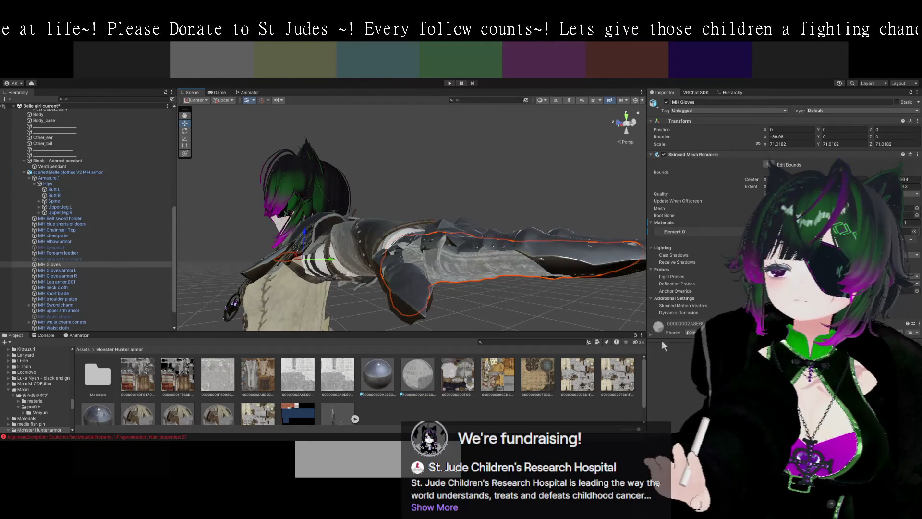
Expand the glove material's Color & Normals and main Texture settings in the Inspector
{"action": "left_click", "coordinate": [650, 336]}
{"action": "left_click", "coordinate": [675, 403]}
{"action": "scroll", "coordinate": [675, 394], "scroll_direction": "down", "scroll_amount": 2}
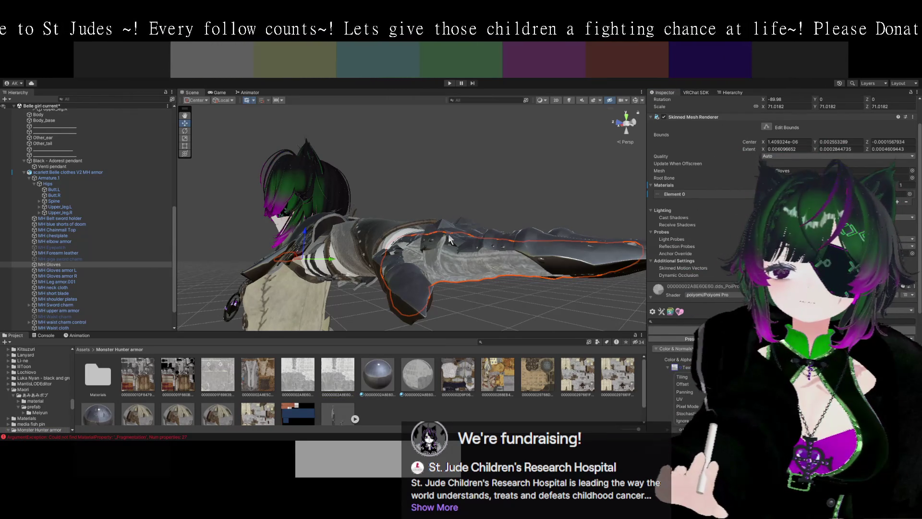
{"action": "mouse_move", "coordinate": [555, 265]}
{"action": "left_mouse_down"}
{"action": "mouse_move", "coordinate": [483, 258]}
{"action": "mouse_move", "coordinate": [471, 236]}
{"action": "mouse_move", "coordinate": [432, 226]}
{"action": "left_mouse_up"}
{"action": "scroll", "coordinate": [697, 240], "scroll_direction": "down", "scroll_amount": 5}
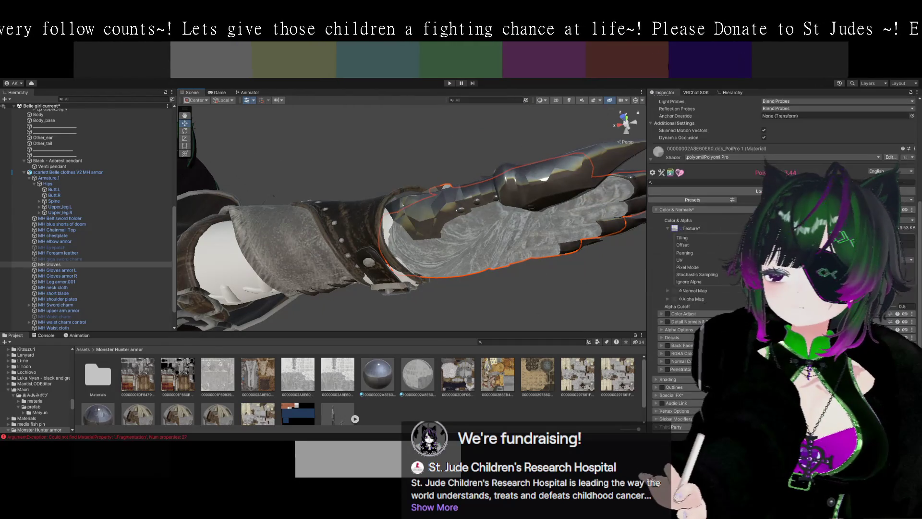
{"action": "scroll", "coordinate": [689, 311], "scroll_direction": "down", "scroll_amount": 3}
{"action": "mouse_move", "coordinate": [607, 309]}
{"action": "left_mouse_down"}
{"action": "mouse_move", "coordinate": [546, 278]}
{"action": "mouse_move", "coordinate": [554, 290]}
{"action": "mouse_move", "coordinate": [484, 264]}
{"action": "mouse_move", "coordinate": [498, 278]}
{"action": "mouse_move", "coordinate": [469, 254]}
{"action": "mouse_move", "coordinate": [409, 249]}
{"action": "mouse_move", "coordinate": [510, 280]}
{"action": "mouse_move", "coordinate": [442, 280]}
{"action": "mouse_move", "coordinate": [426, 250]}
{"action": "mouse_move", "coordinate": [433, 274]}
{"action": "left_mouse_up"}
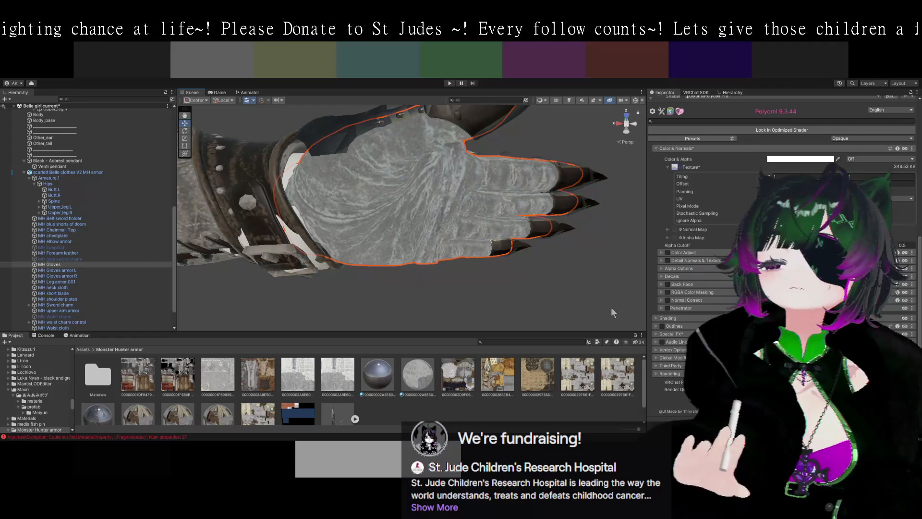
Expand Shading in the glove's Poiyomi material and enable Clear Coat
{"action": "left_click", "coordinate": [657, 318]}
{"action": "scroll", "coordinate": [682, 288], "scroll_direction": "down", "scroll_amount": 3}
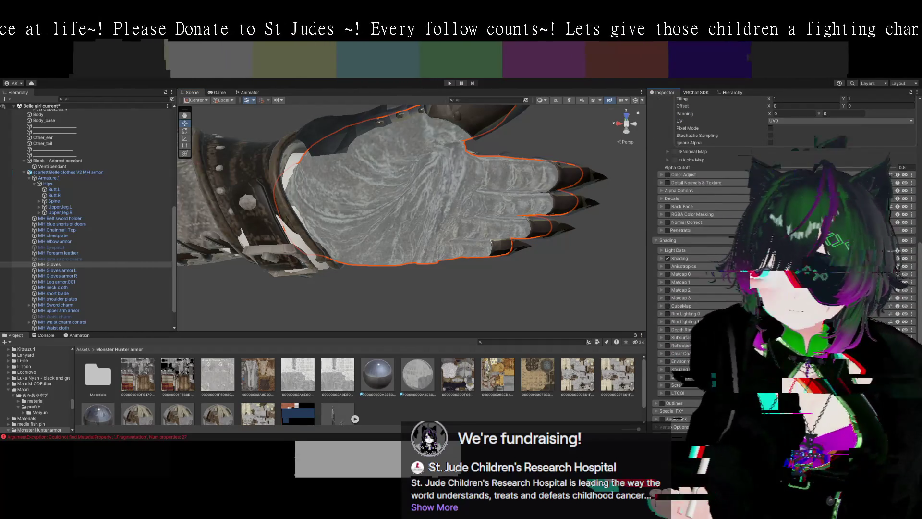
{"action": "left_click", "coordinate": [667, 354]}
{"action": "mouse_move", "coordinate": [555, 301]}
{"action": "left_mouse_down"}
{"action": "mouse_move", "coordinate": [500, 264]}
{"action": "mouse_move", "coordinate": [524, 289]}
{"action": "left_mouse_up"}
Set the clear coat Smoothness to 0.109
{"action": "scroll", "coordinate": [696, 288], "scroll_direction": "down", "scroll_amount": 2}
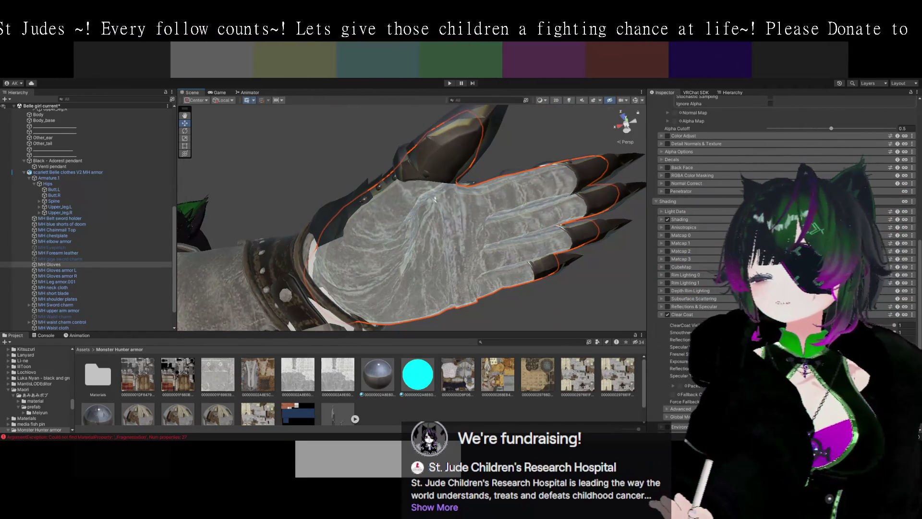
{"action": "left_click", "coordinate": [905, 333]}
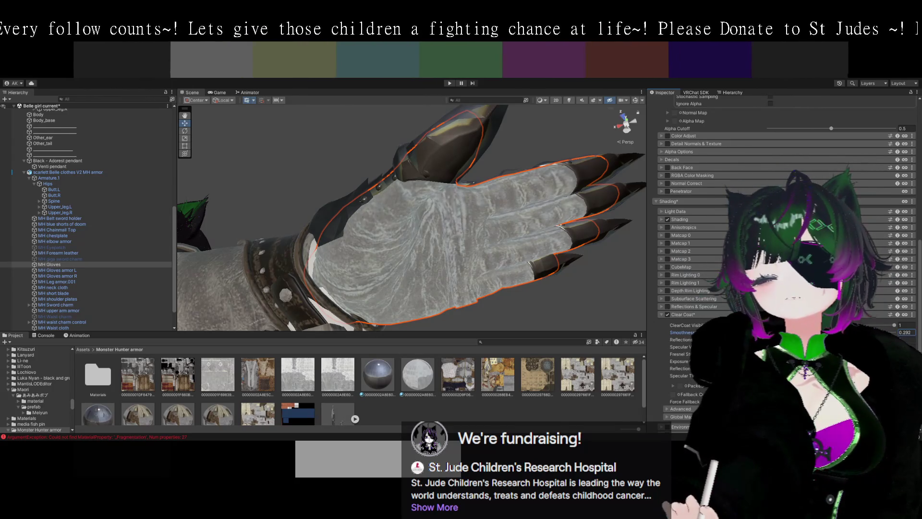
{"action": "type", "text": "0.109"}
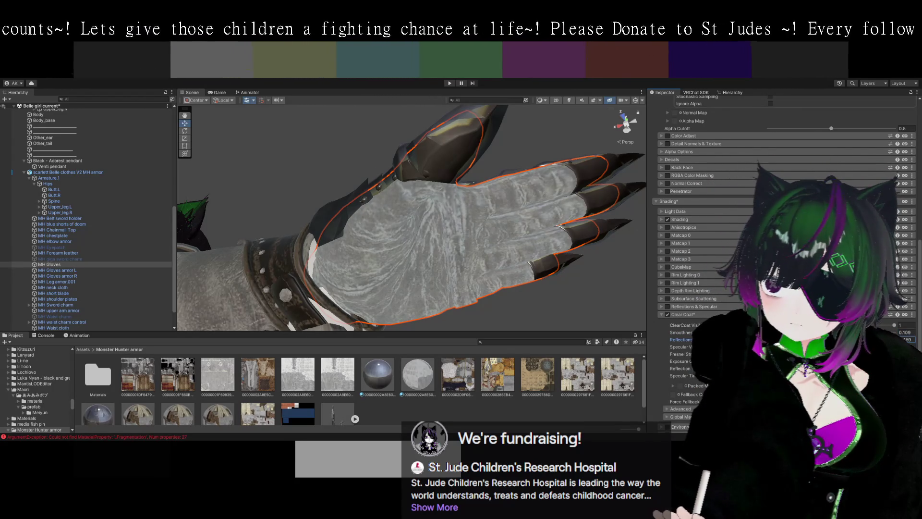
{"action": "type", "text": "0.178"}
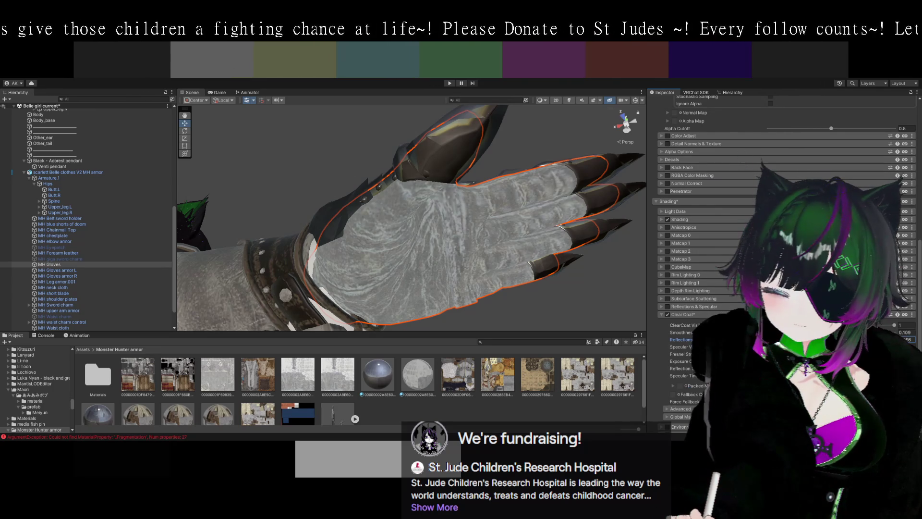
{"action": "left_click_drag", "start_coordinate": [475, 254], "coordinate": [571, 275]}
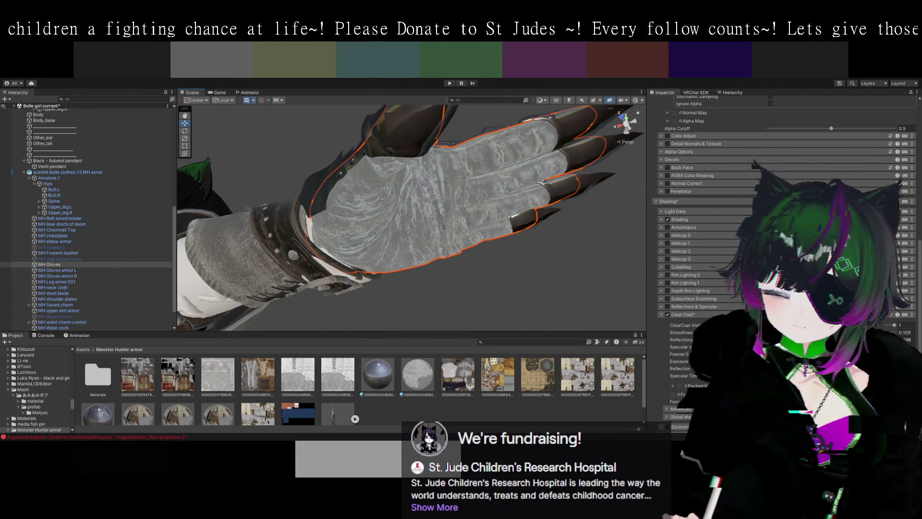
{"action": "left_click", "coordinate": [905, 354]}
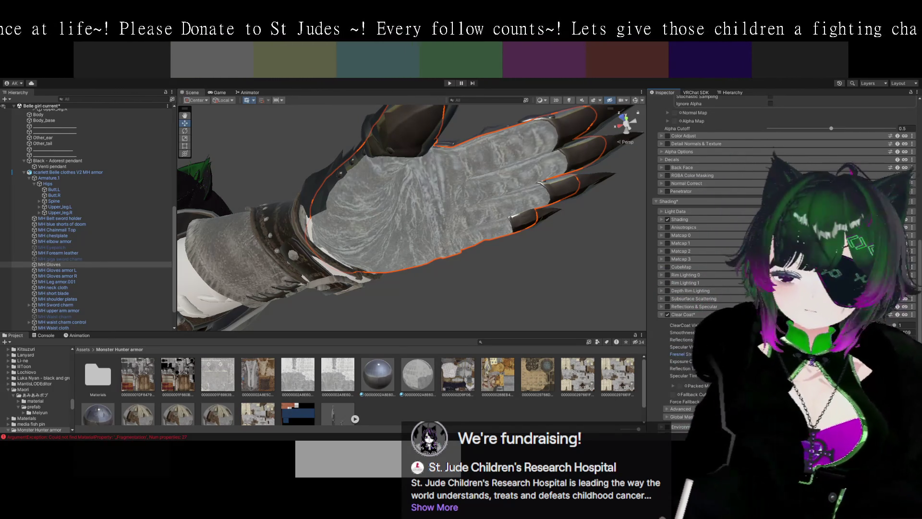
Try 0.418 for clear coat Exposure Occlusion, then revert it to 0
{"action": "scroll", "coordinate": [783, 264], "scroll_direction": "down", "scroll_amount": 3}
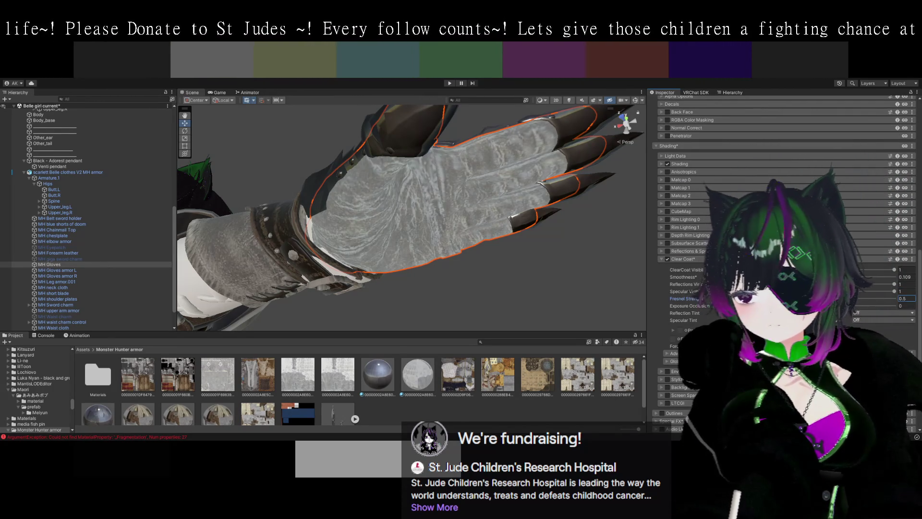
{"action": "left_click", "coordinate": [907, 306]}
{"action": "type", "text": "0.418"}
{"action": "key", "text": "BackSpace"}
{"action": "key", "text": "BackSpace"}
{"action": "key", "text": "BackSpace"}
{"action": "key", "text": "Return"}
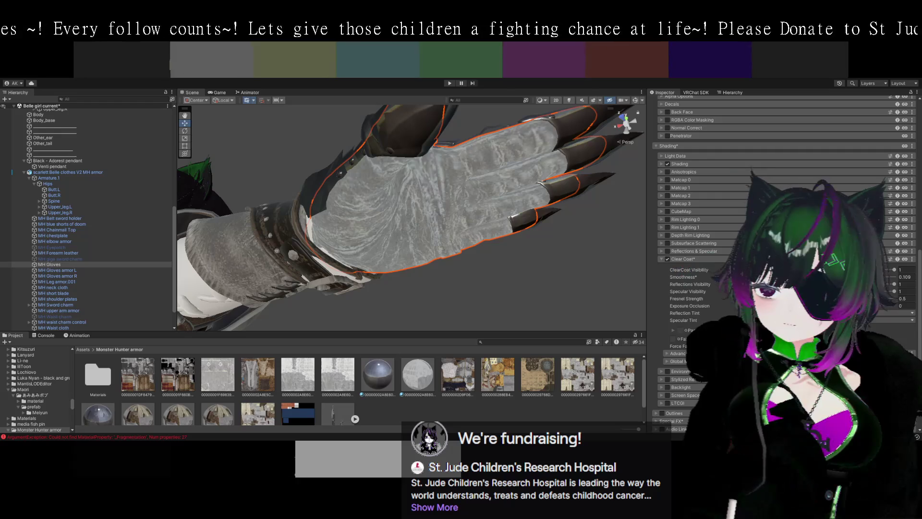
Review the clear coat Packed Maps and Advanced options, then collapse Clear Coat
{"action": "left_click", "coordinate": [674, 330]}
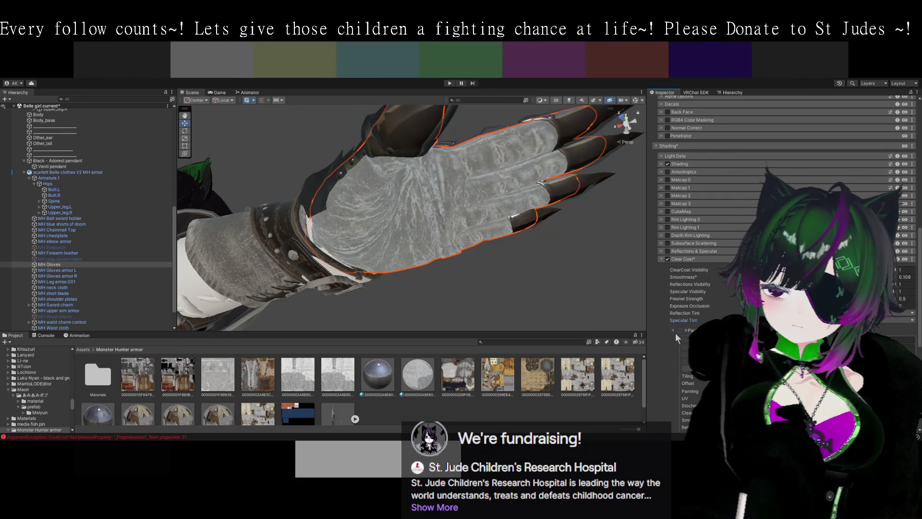
{"action": "scroll", "coordinate": [675, 333], "scroll_direction": "down", "scroll_amount": 2}
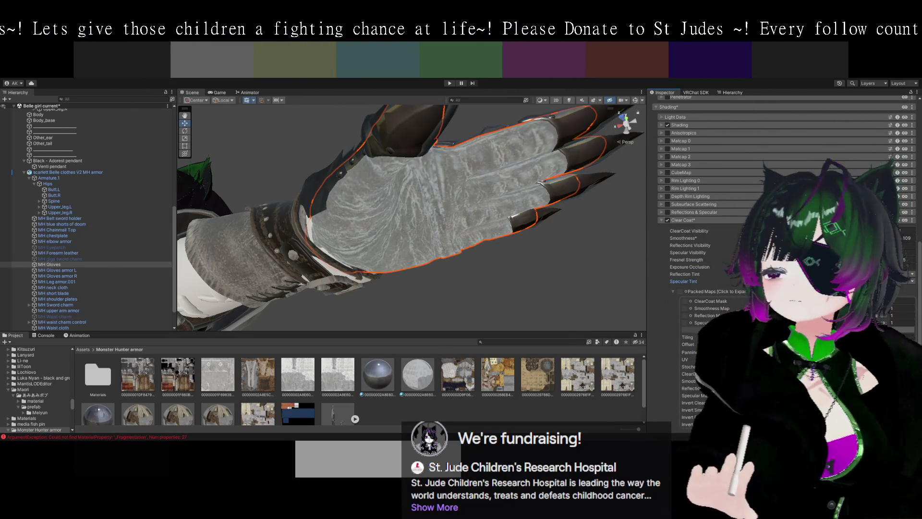
{"action": "scroll", "coordinate": [674, 318], "scroll_direction": "down", "scroll_amount": 5}
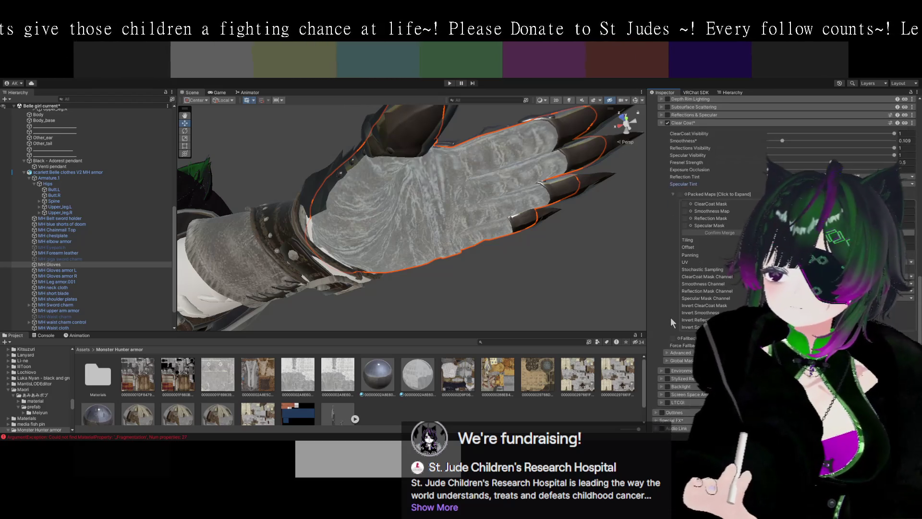
{"action": "scroll", "coordinate": [668, 318], "scroll_direction": "up", "scroll_amount": 2}
{"action": "left_click", "coordinate": [665, 390]}
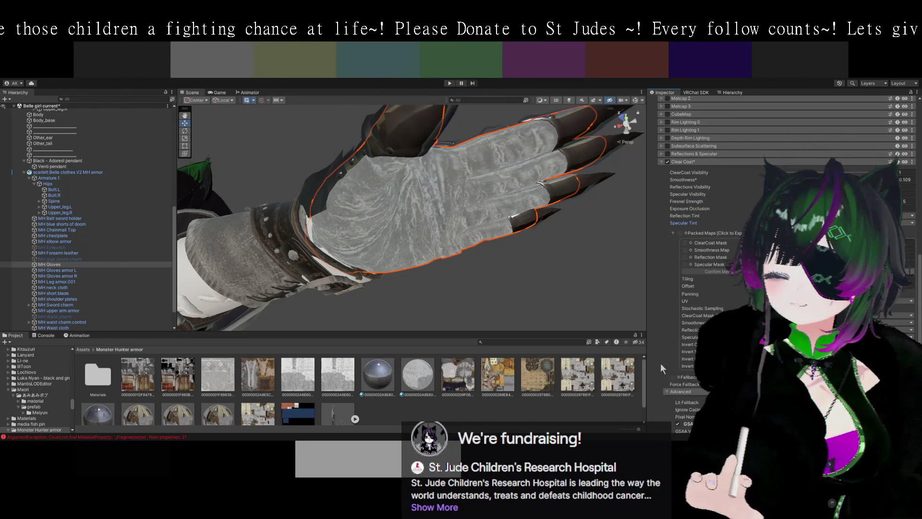
{"action": "scroll", "coordinate": [661, 363], "scroll_direction": "down", "scroll_amount": 5}
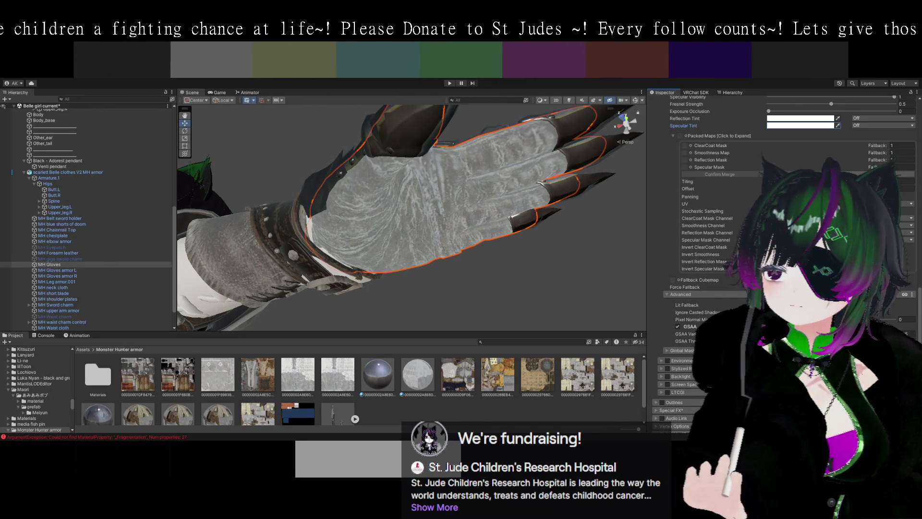
{"action": "scroll", "coordinate": [671, 338], "scroll_direction": "up", "scroll_amount": 7}
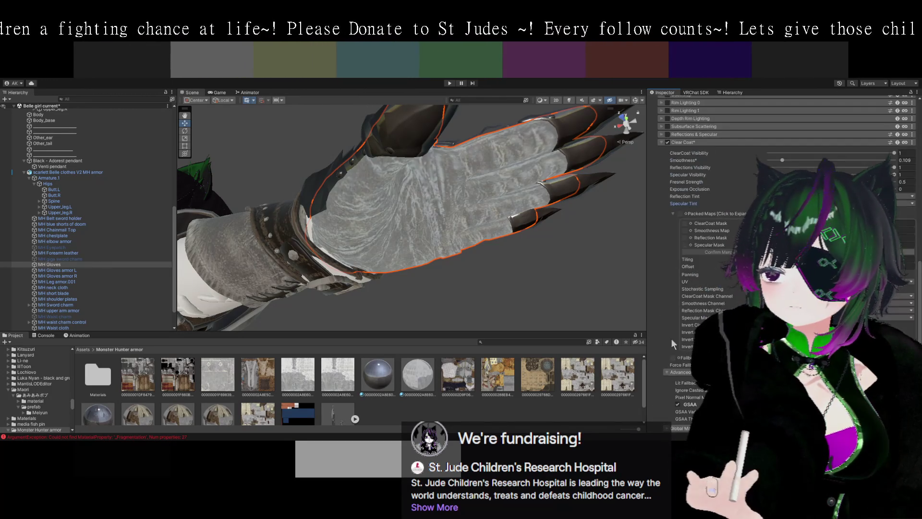
{"action": "left_click", "coordinate": [662, 201]}
{"action": "mouse_move", "coordinate": [600, 216]}
{"action": "left_mouse_down"}
{"action": "mouse_move", "coordinate": [590, 281]}
{"action": "mouse_move", "coordinate": [541, 252]}
{"action": "mouse_move", "coordinate": [552, 269]}
{"action": "mouse_move", "coordinate": [532, 266]}
{"action": "mouse_move", "coordinate": [550, 273]}
{"action": "mouse_move", "coordinate": [516, 239]}
{"action": "mouse_move", "coordinate": [509, 249]}
{"action": "mouse_move", "coordinate": [468, 244]}
{"action": "mouse_move", "coordinate": [497, 247]}
{"action": "mouse_move", "coordinate": [454, 287]}
{"action": "mouse_move", "coordinate": [481, 289]}
{"action": "left_mouse_up"}
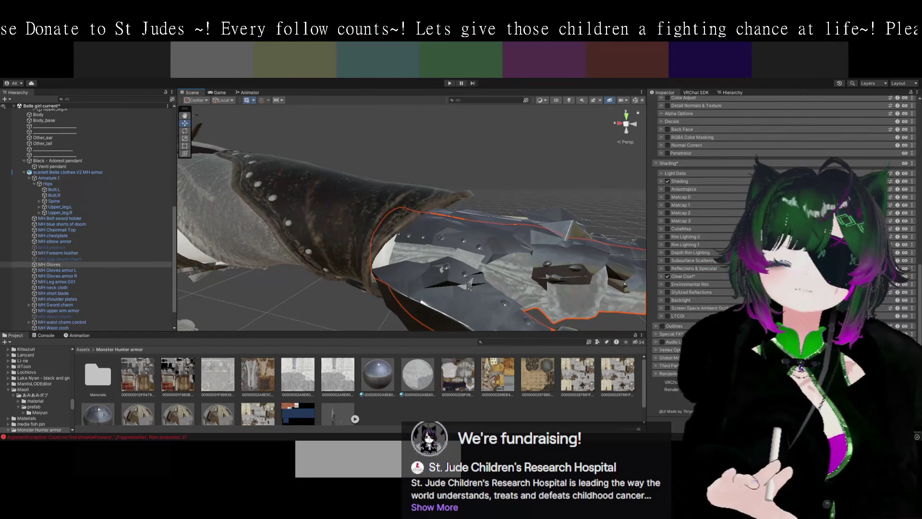
{"action": "mouse_move", "coordinate": [482, 283]}
{"action": "left_mouse_down"}
{"action": "mouse_move", "coordinate": [422, 235]}
{"action": "mouse_move", "coordinate": [384, 220]}
{"action": "mouse_move", "coordinate": [350, 242]}
{"action": "mouse_move", "coordinate": [376, 243]}
{"action": "mouse_move", "coordinate": [303, 232]}
{"action": "mouse_move", "coordinate": [416, 264]}
{"action": "mouse_move", "coordinate": [388, 246]}
{"action": "mouse_move", "coordinate": [404, 207]}
{"action": "mouse_move", "coordinate": [543, 248]}
{"action": "mouse_move", "coordinate": [500, 269]}
{"action": "left_mouse_up"}
{"action": "left_click", "coordinate": [554, 247]}
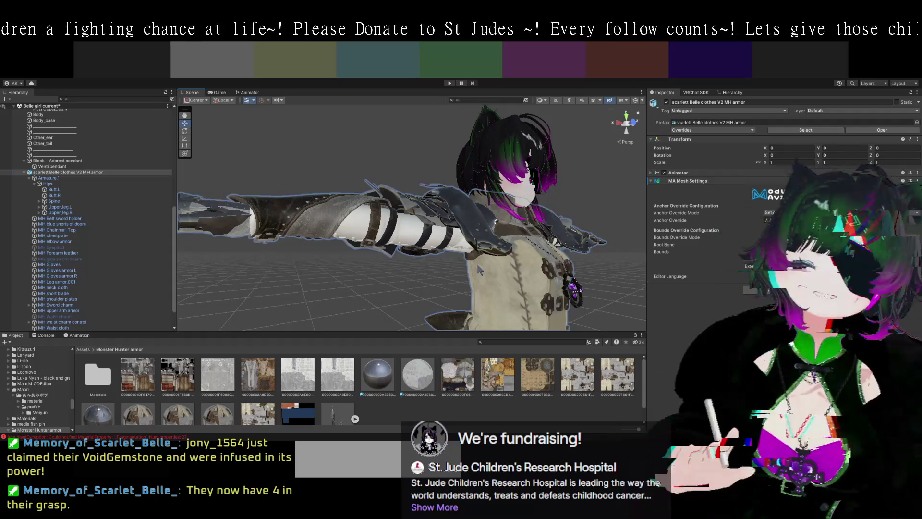
Pan across the avatar's torso and face, then show the Console's errors with Ctrl+Shift+C
{"action": "scroll", "coordinate": [585, 211], "scroll_direction": "up", "scroll_amount": 5}
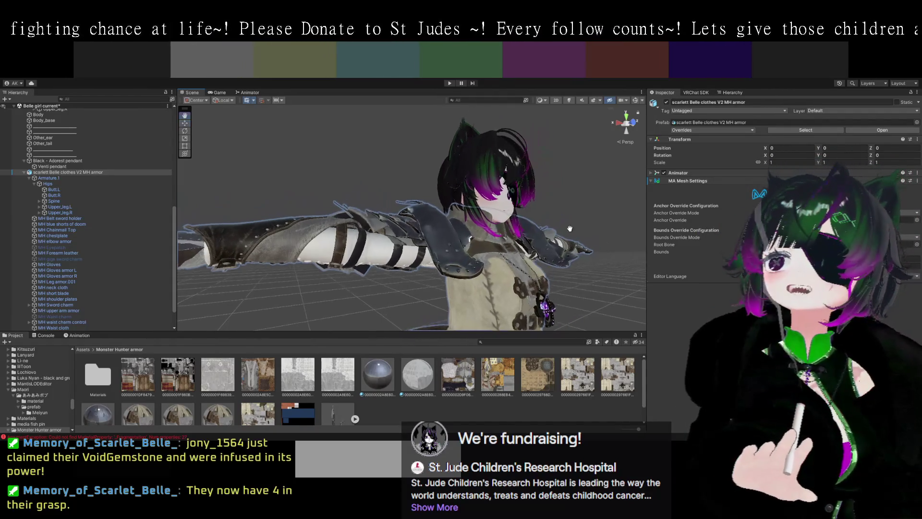
{"action": "left_click_drag", "start_coordinate": [509, 246], "coordinate": [453, 250]}
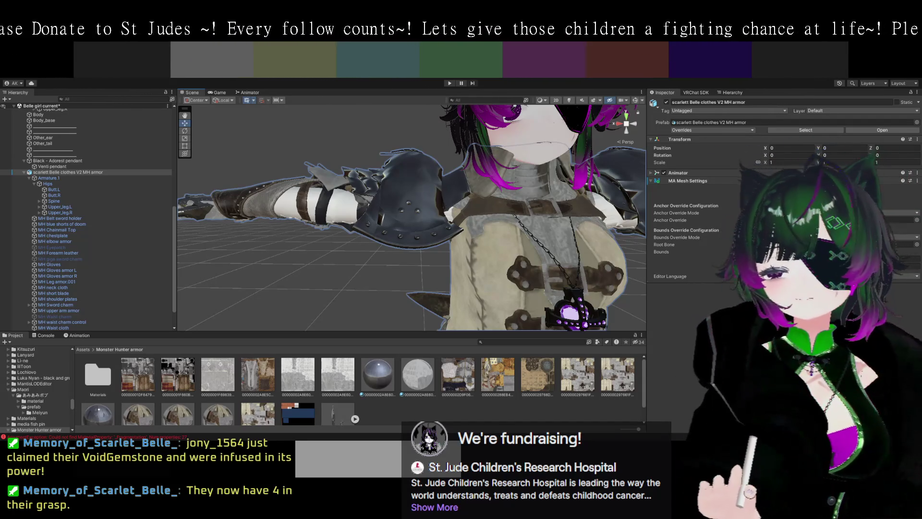
{"action": "key", "text": "ctrl+shift+c"}
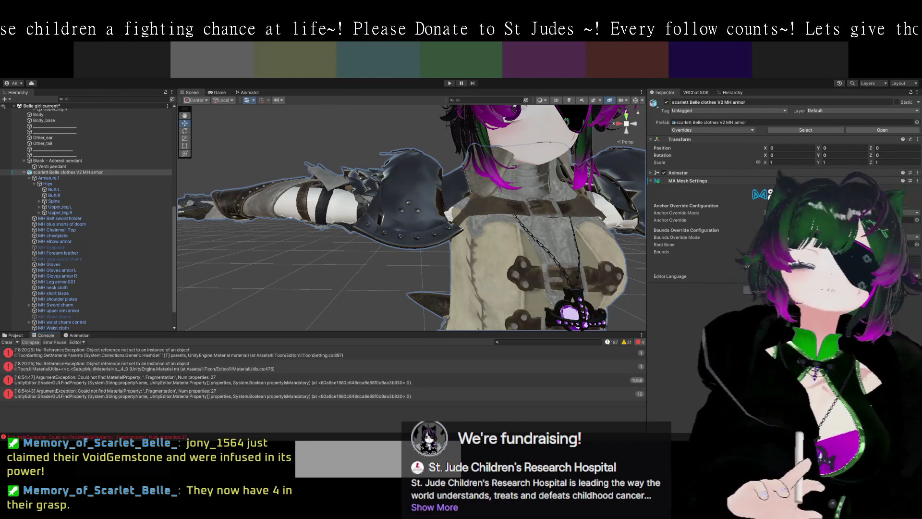
Return to the Monster Hunter armor assets with Ctrl+5 and view the avatar from the front
{"action": "key", "text": "ctrl+5"}
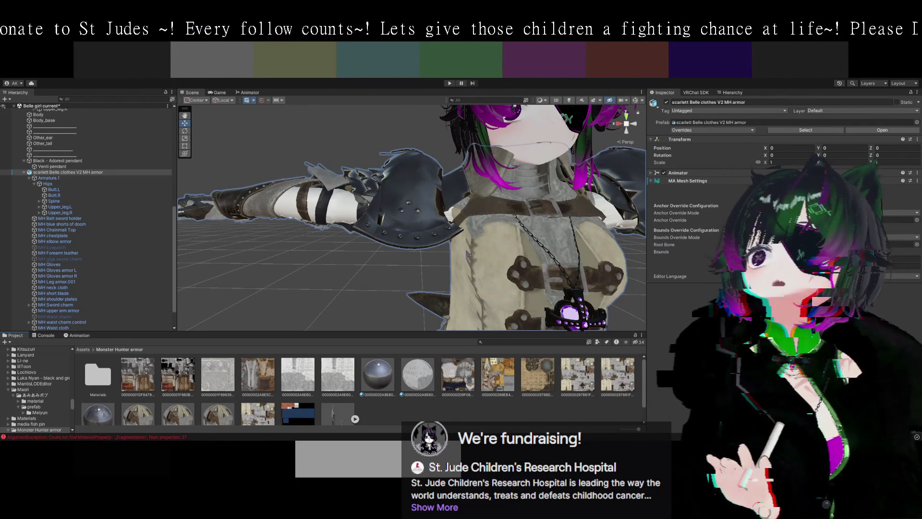
{"action": "mouse_move", "coordinate": [467, 268]}
{"action": "left_mouse_down"}
{"action": "mouse_move", "coordinate": [528, 266]}
{"action": "mouse_move", "coordinate": [475, 263]}
{"action": "left_mouse_up"}
{"action": "mouse_move", "coordinate": [464, 271]}
{"action": "left_mouse_down"}
{"action": "mouse_move", "coordinate": [504, 269]}
{"action": "mouse_move", "coordinate": [514, 303]}
{"action": "mouse_move", "coordinate": [547, 286]}
{"action": "mouse_move", "coordinate": [396, 269]}
{"action": "mouse_move", "coordinate": [383, 280]}
{"action": "mouse_move", "coordinate": [462, 260]}
{"action": "mouse_move", "coordinate": [436, 278]}
{"action": "mouse_move", "coordinate": [420, 249]}
{"action": "mouse_move", "coordinate": [424, 229]}
{"action": "mouse_move", "coordinate": [463, 219]}
{"action": "mouse_move", "coordinate": [394, 213]}
{"action": "mouse_move", "coordinate": [394, 223]}
{"action": "mouse_move", "coordinate": [468, 230]}
{"action": "left_mouse_up"}
{"action": "left_click", "coordinate": [420, 249]}
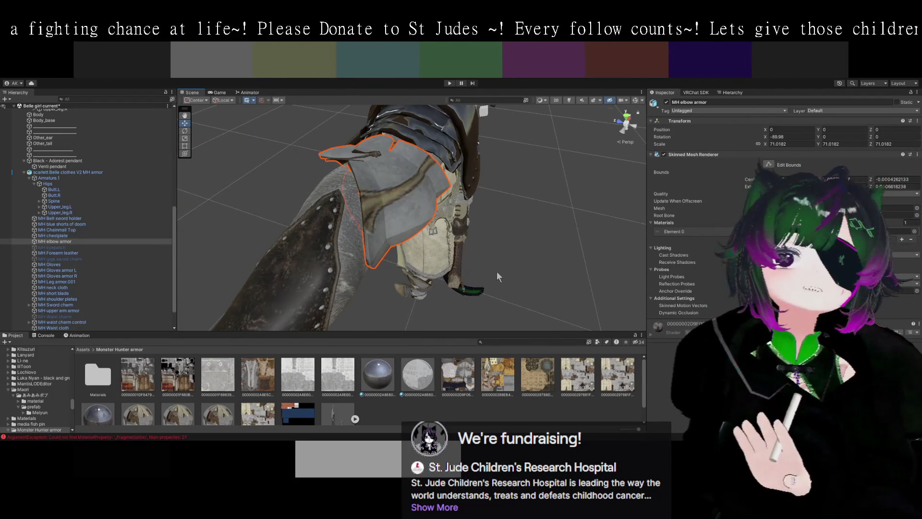
{"action": "mouse_move", "coordinate": [515, 262]}
{"action": "left_mouse_down"}
{"action": "mouse_move", "coordinate": [470, 247]}
{"action": "mouse_move", "coordinate": [480, 251]}
{"action": "left_mouse_up"}
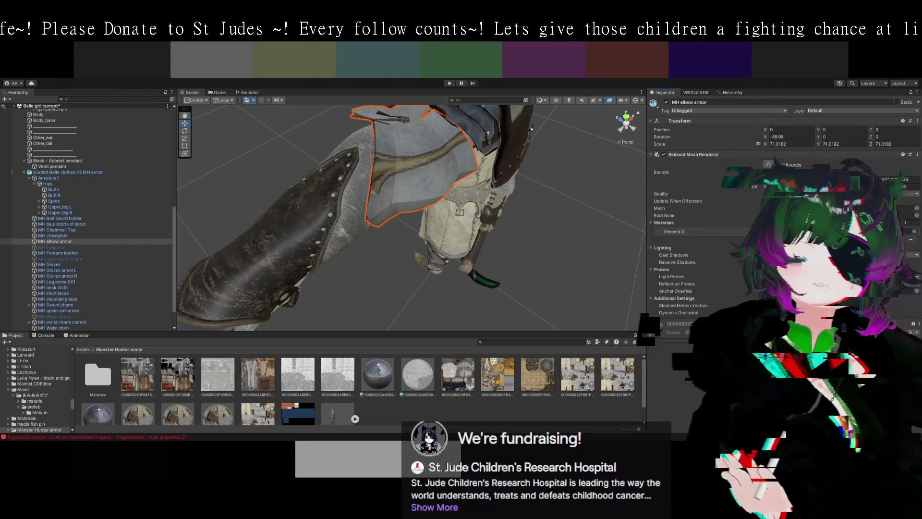
{"action": "mouse_move", "coordinate": [377, 374]}
{"action": "left_mouse_down"}
{"action": "mouse_move", "coordinate": [431, 175]}
{"action": "mouse_move", "coordinate": [389, 288]}
{"action": "mouse_move", "coordinate": [377, 305]}
{"action": "mouse_move", "coordinate": [349, 313]}
{"action": "mouse_move", "coordinate": [445, 169]}
{"action": "mouse_move", "coordinate": [435, 248]}
{"action": "left_mouse_up"}
{"action": "left_click_drag", "start_coordinate": [438, 288], "coordinate": [401, 298]}
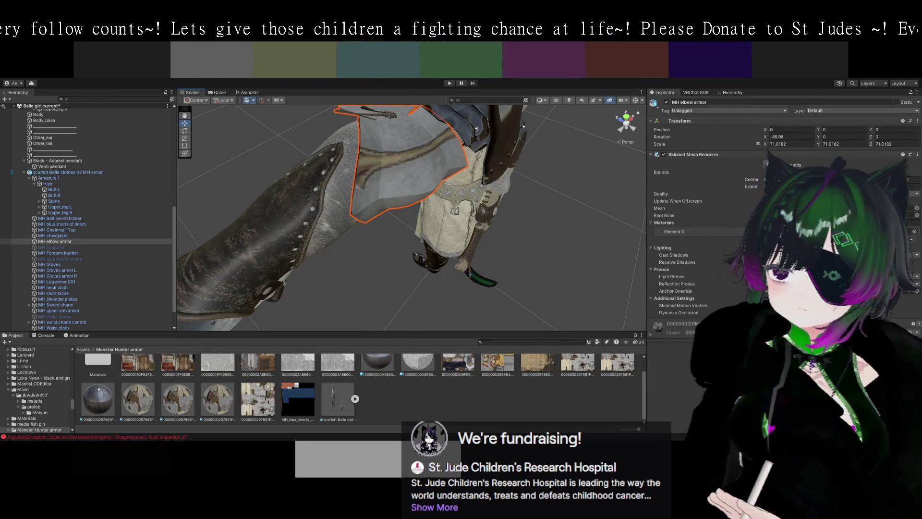
{"action": "scroll", "coordinate": [360, 389], "scroll_direction": "up", "scroll_amount": 3}
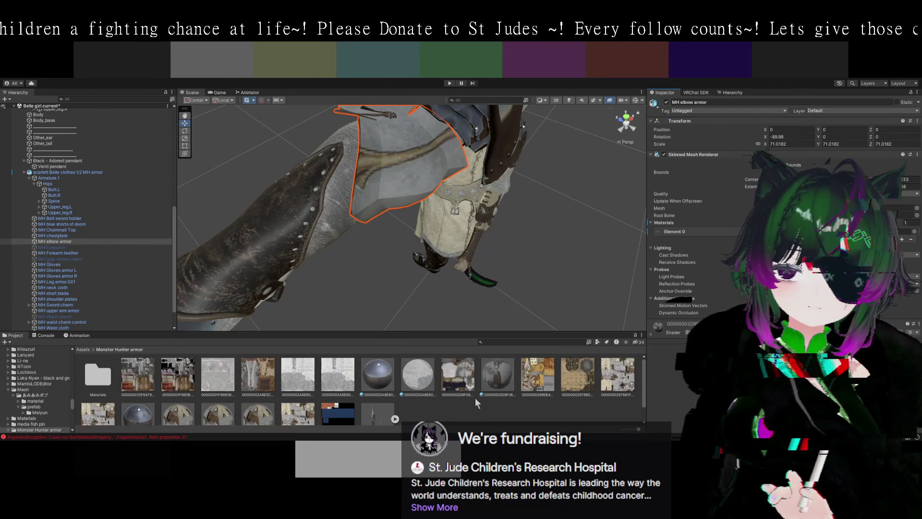
Inspect the elbow armor material's Color & Normals and its .dds texture import settings
{"action": "left_click", "coordinate": [498, 376]}
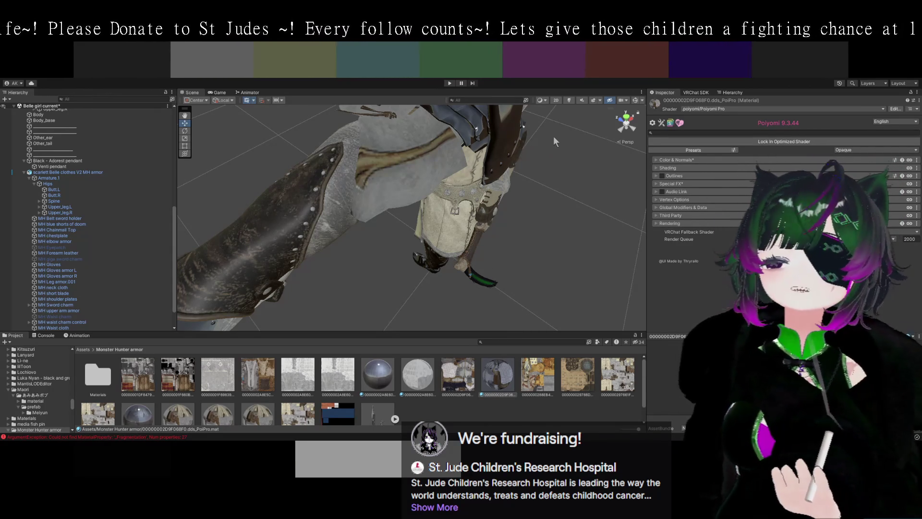
{"action": "mouse_move", "coordinate": [472, 236]}
{"action": "left_mouse_down"}
{"action": "mouse_move", "coordinate": [502, 201]}
{"action": "mouse_move", "coordinate": [547, 244]}
{"action": "mouse_move", "coordinate": [631, 273]}
{"action": "left_mouse_up"}
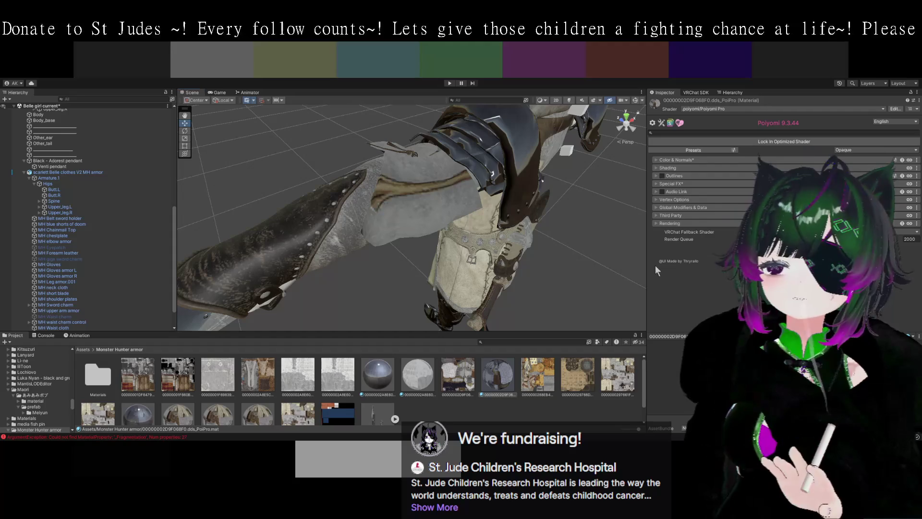
{"action": "left_click", "coordinate": [658, 160]}
{"action": "left_click", "coordinate": [675, 179]}
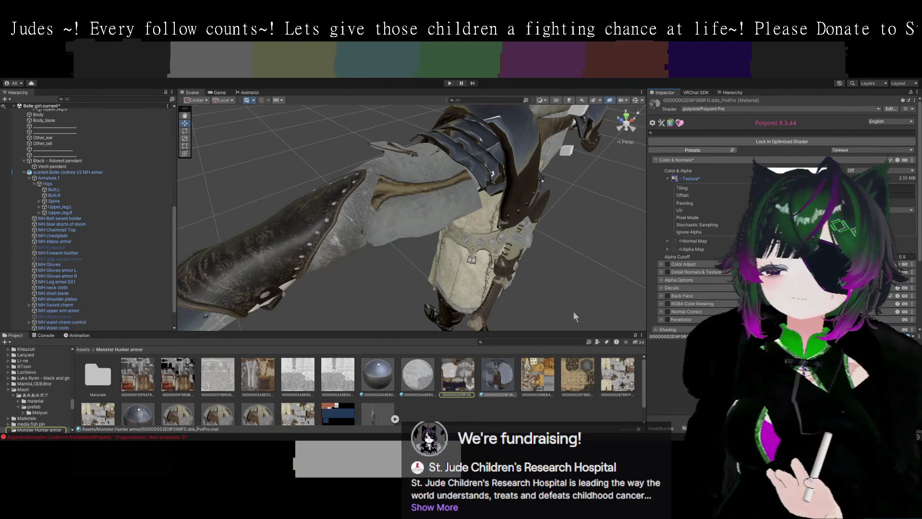
{"action": "left_click", "coordinate": [471, 379]}
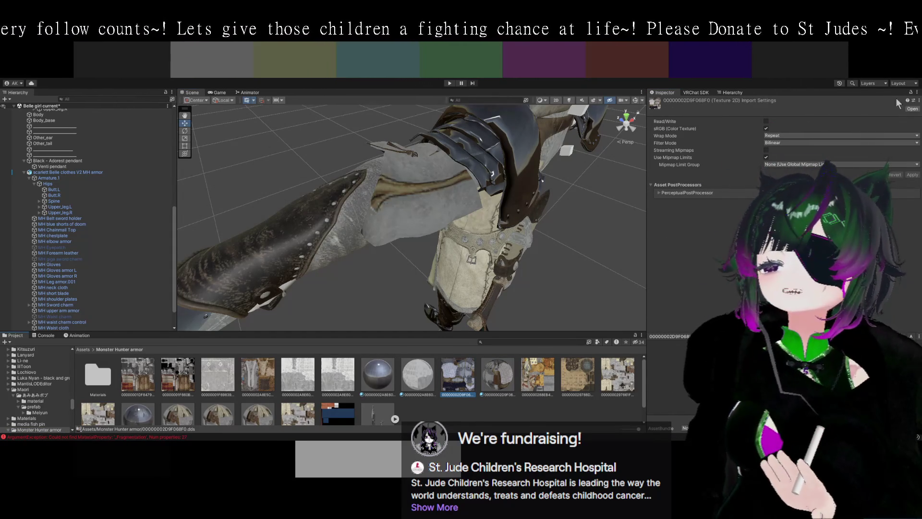
Clear the selection and click the armor worn by the avatar in the Scene
{"action": "left_click", "coordinate": [566, 173]}
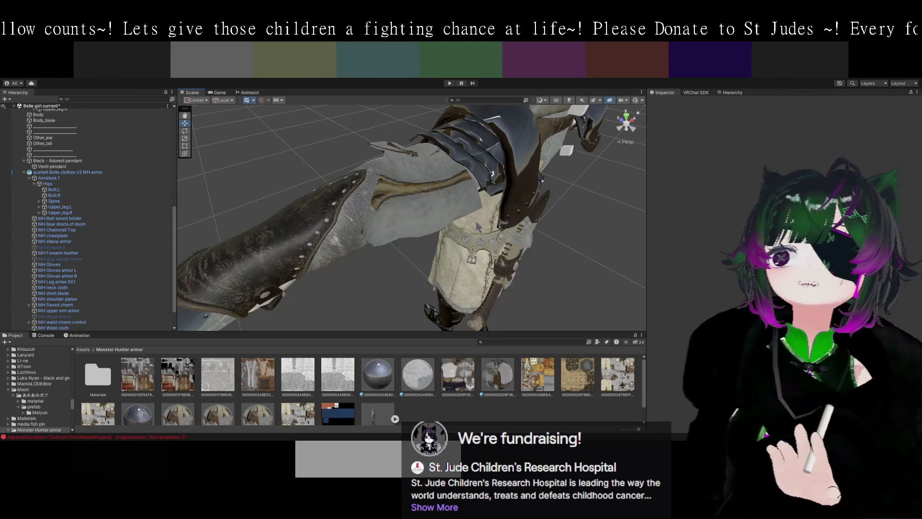
{"action": "left_click_drag", "start_coordinate": [482, 227], "coordinate": [464, 243]}
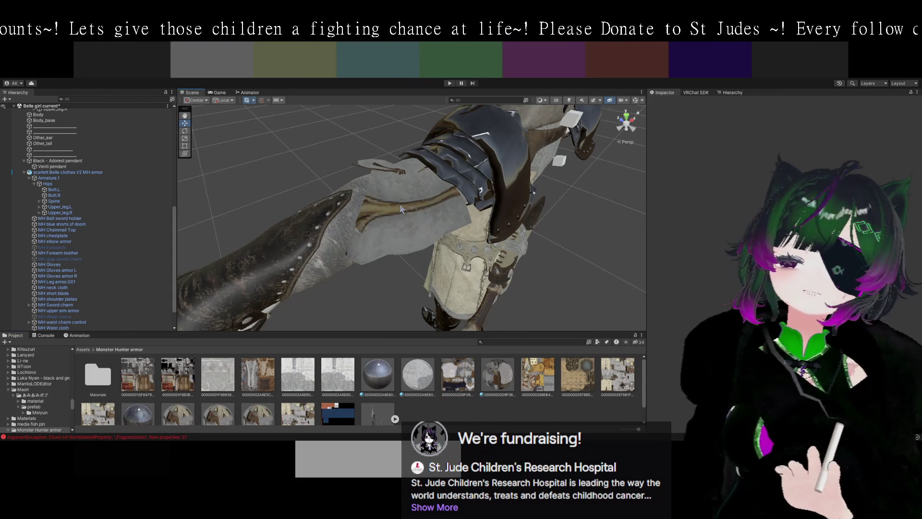
{"action": "left_click", "coordinate": [408, 219]}
Select the MH elbow armor and show its 00000002D9F068F0.dds_PolPro material's texture tiling and offset
{"action": "left_click", "coordinate": [407, 219]}
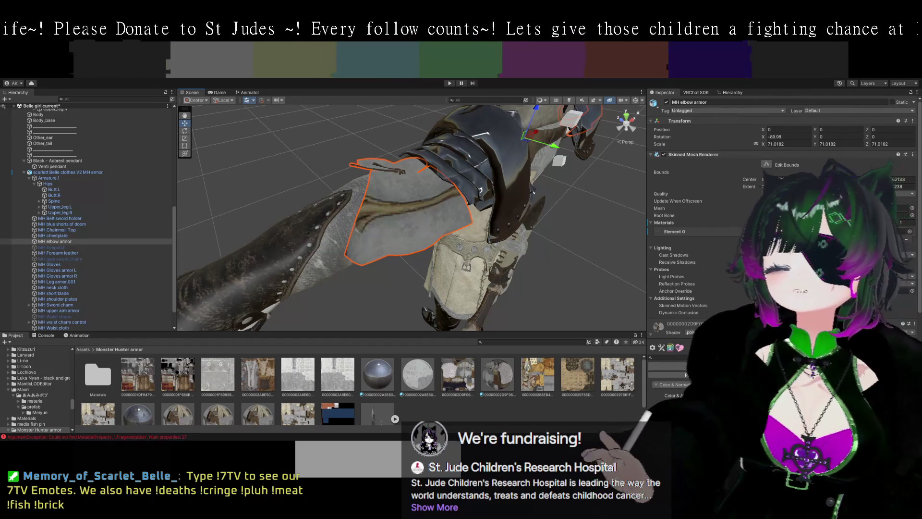
{"action": "scroll", "coordinate": [783, 216], "scroll_direction": "down", "scroll_amount": 5}
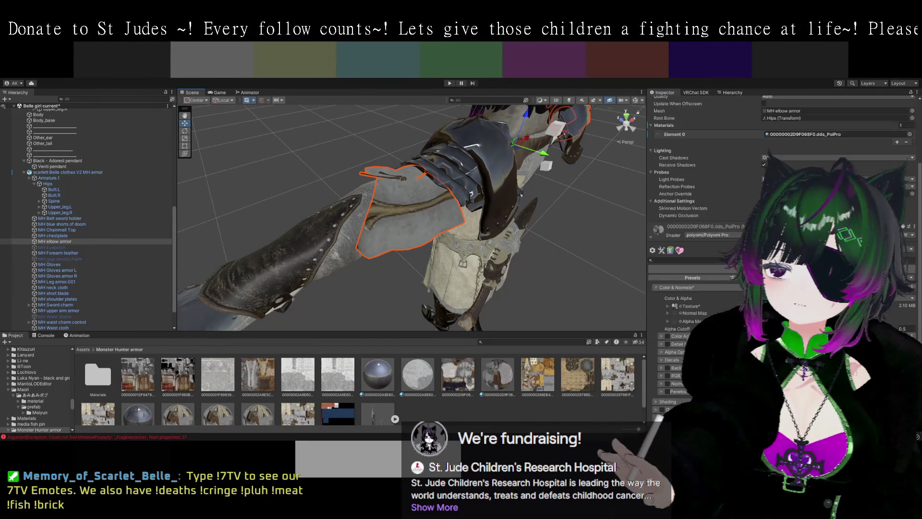
{"action": "left_click", "coordinate": [675, 304]}
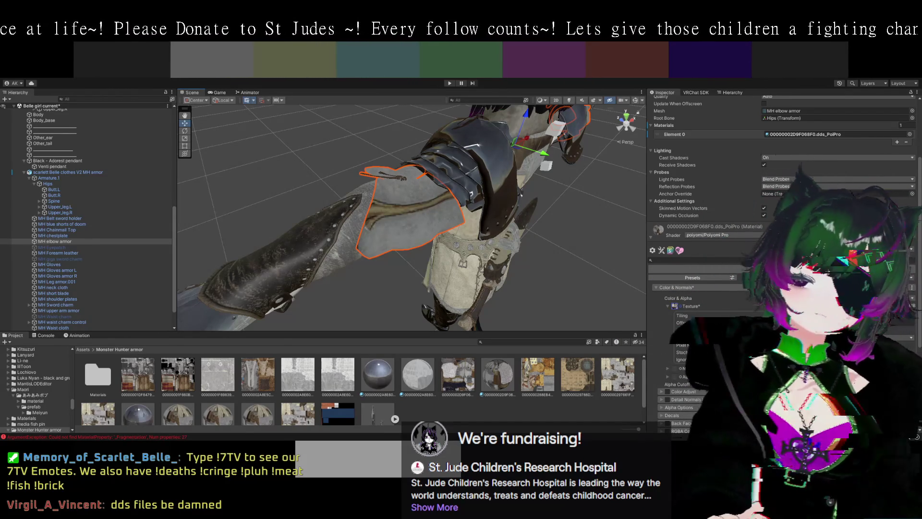
Switch the bottom panel to the Console with Ctrl+Shift+C
{"action": "key", "text": "ctrl+shift+c"}
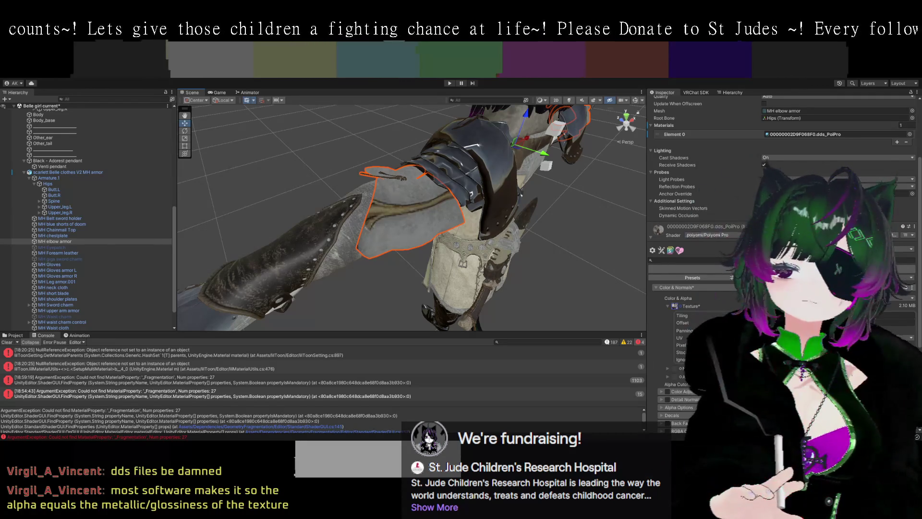
Read the first NullReferenceException's details, then go back to the Monster Hunter armor assets
{"action": "left_click_drag", "start_coordinate": [523, 213], "coordinate": [495, 228]}
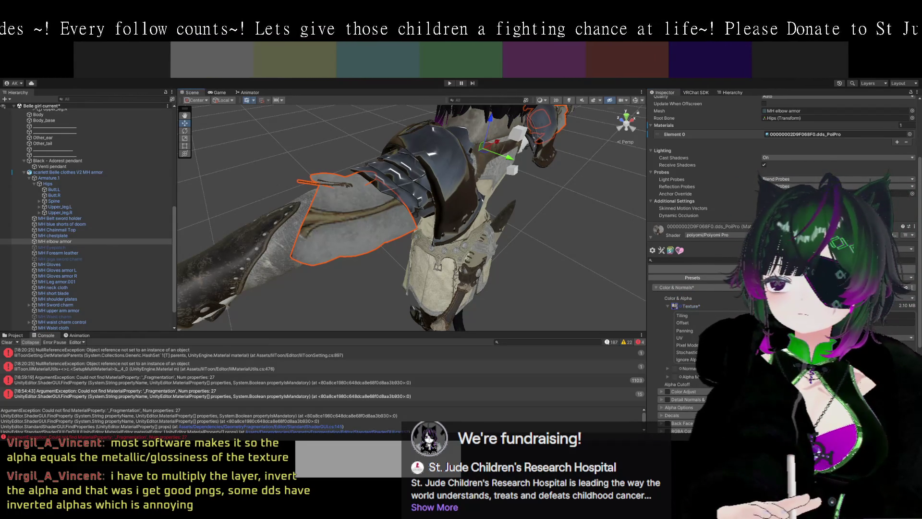
{"action": "left_click", "coordinate": [112, 356]}
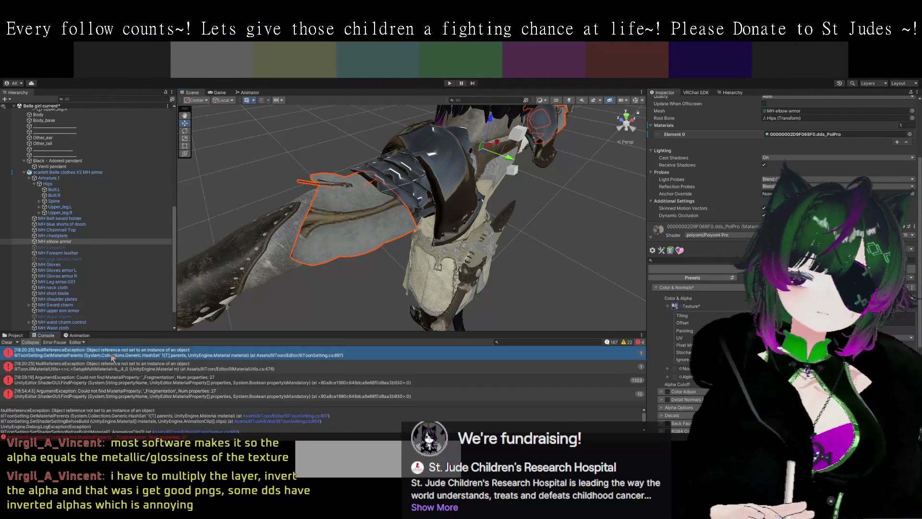
{"action": "left_click", "coordinate": [16, 335]}
{"action": "scroll", "coordinate": [448, 410], "scroll_direction": "down", "scroll_amount": 1}
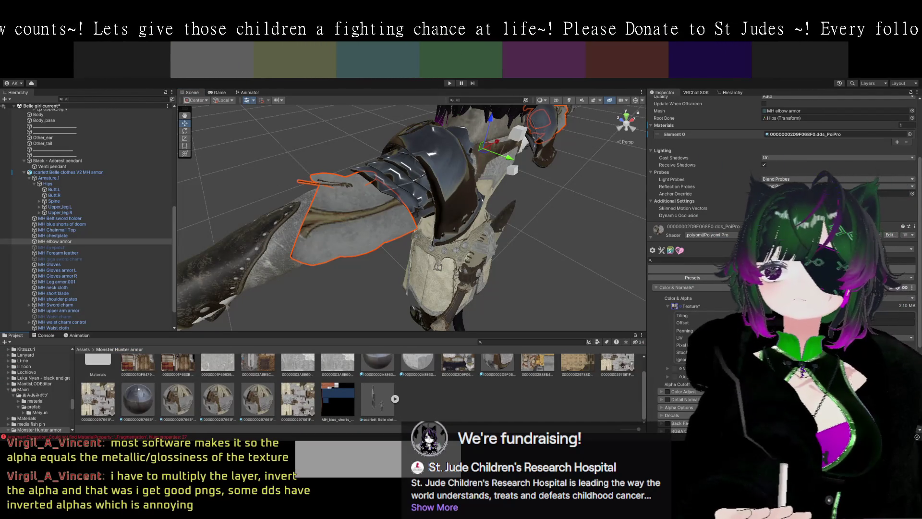
Check the PNG elbow texture's import settings, then reselect MH elbow armor and expand its main texture slot
{"action": "scroll", "coordinate": [445, 402], "scroll_direction": "up", "scroll_amount": 1}
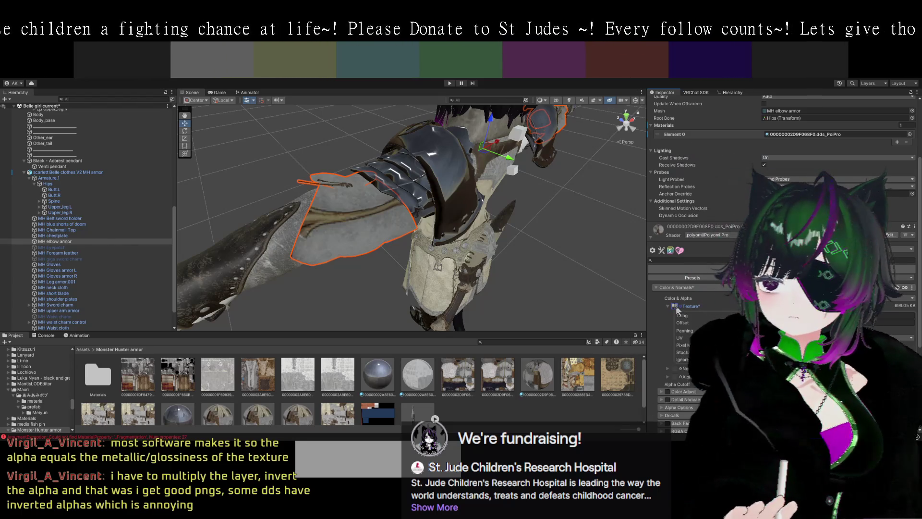
{"action": "left_click", "coordinate": [501, 376]}
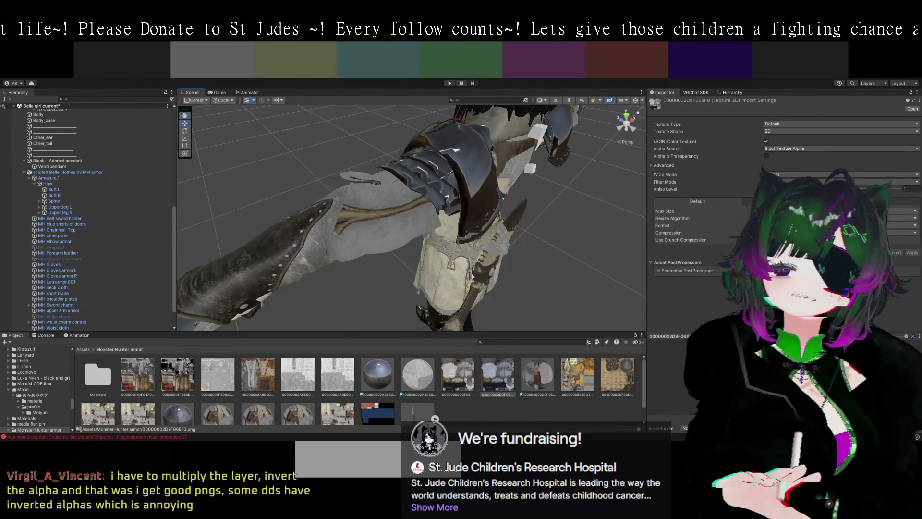
{"action": "left_click", "coordinate": [406, 226]}
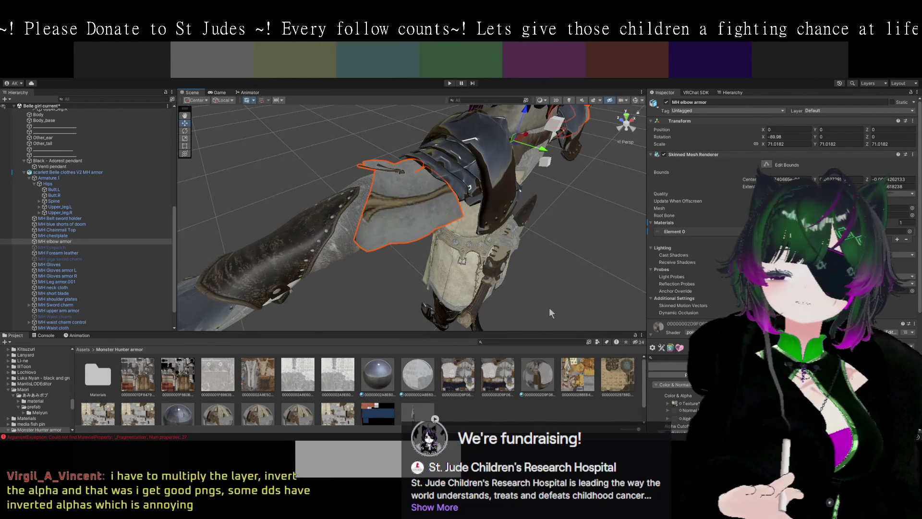
{"action": "scroll", "coordinate": [690, 288], "scroll_direction": "down", "scroll_amount": 5}
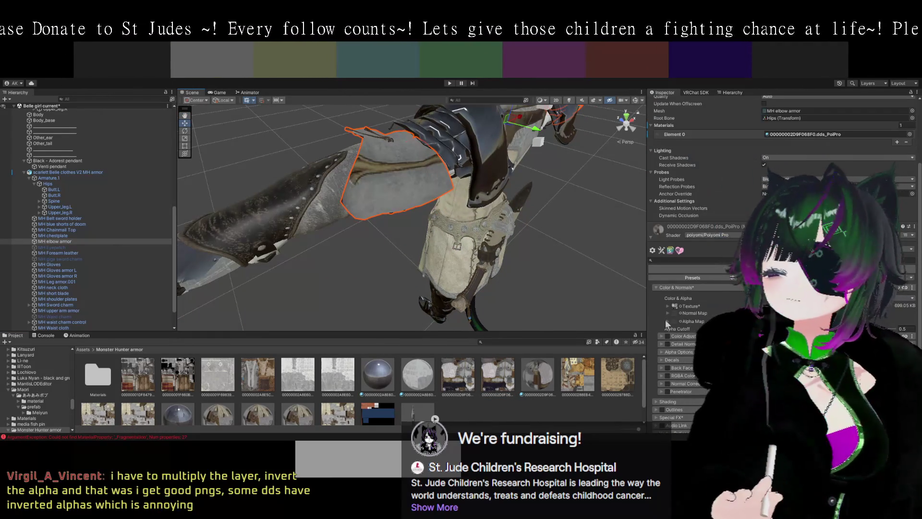
{"action": "left_click", "coordinate": [669, 305]}
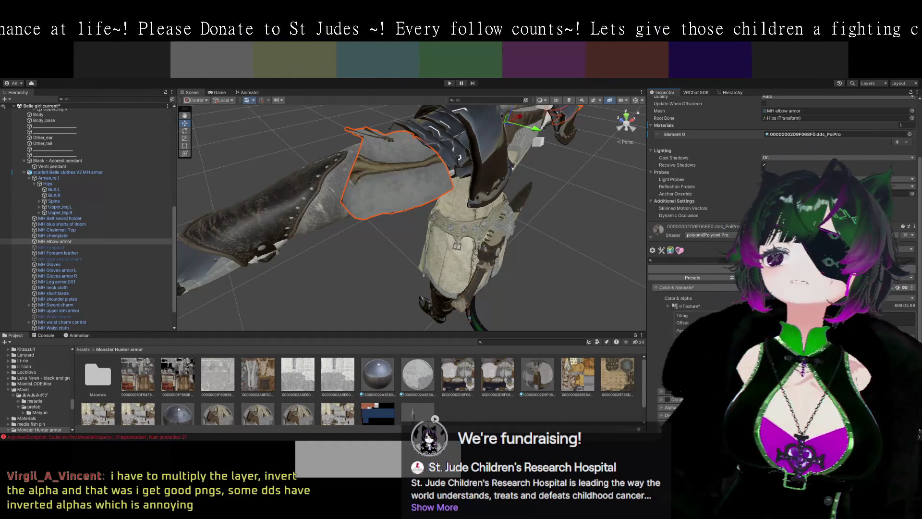
Expand the elbow material's Shading section and compare another material's Reflections & Specular settings
{"action": "mouse_move", "coordinate": [481, 240]}
{"action": "left_mouse_down"}
{"action": "mouse_move", "coordinate": [554, 255]}
{"action": "mouse_move", "coordinate": [470, 195]}
{"action": "left_mouse_up"}
{"action": "scroll", "coordinate": [660, 326], "scroll_direction": "down", "scroll_amount": 5}
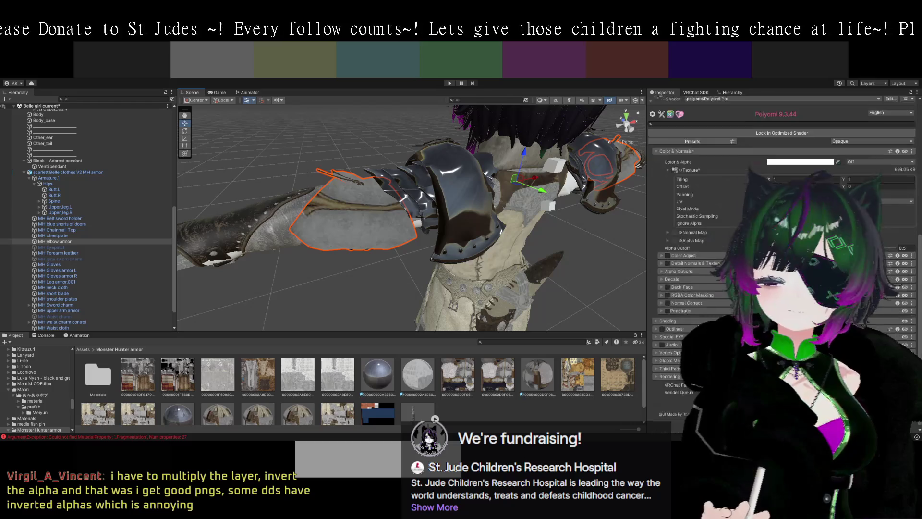
{"action": "left_click", "coordinate": [656, 318]}
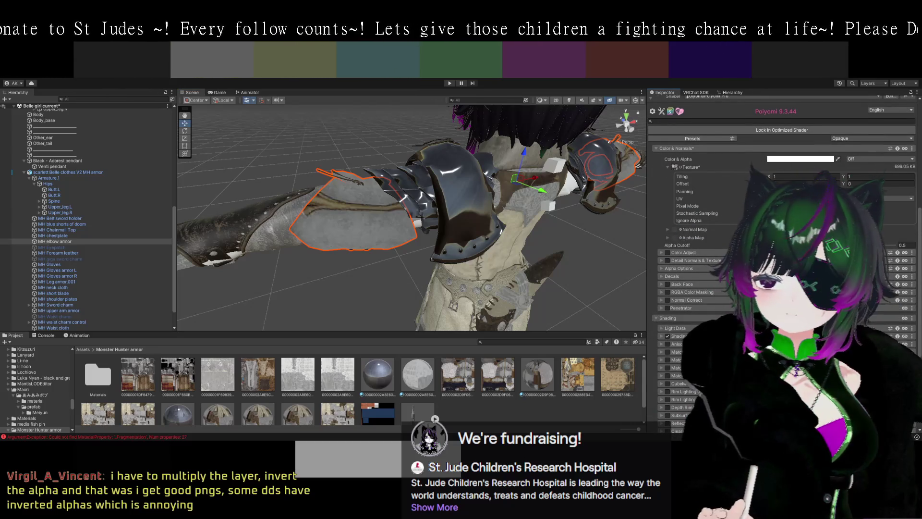
{"action": "left_click", "coordinate": [378, 375]}
{"action": "scroll", "coordinate": [912, 243], "scroll_direction": "down", "scroll_amount": 4}
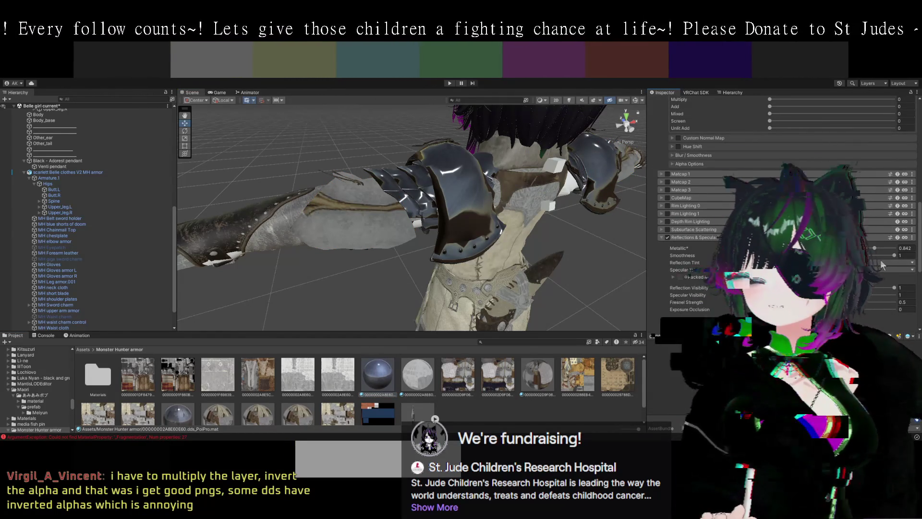
Enable Reflections on the MH elbow armor's Poiyomi Pro material for a metallic look
{"action": "left_click", "coordinate": [428, 213]}
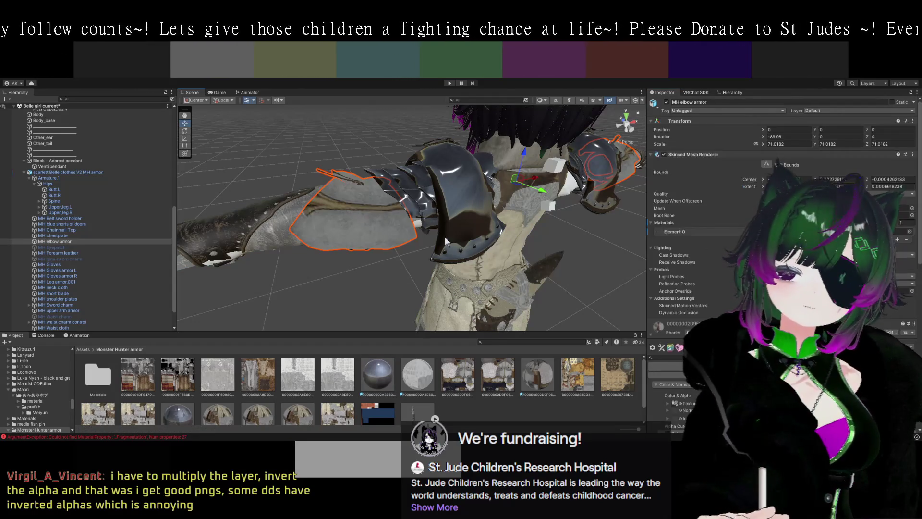
{"action": "scroll", "coordinate": [783, 240], "scroll_direction": "down", "scroll_amount": 9}
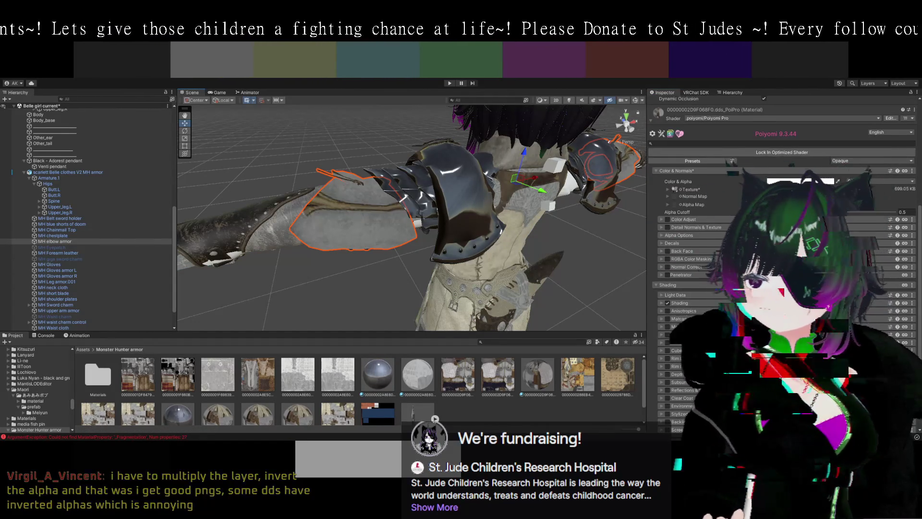
{"action": "scroll", "coordinate": [685, 313], "scroll_direction": "down", "scroll_amount": 2}
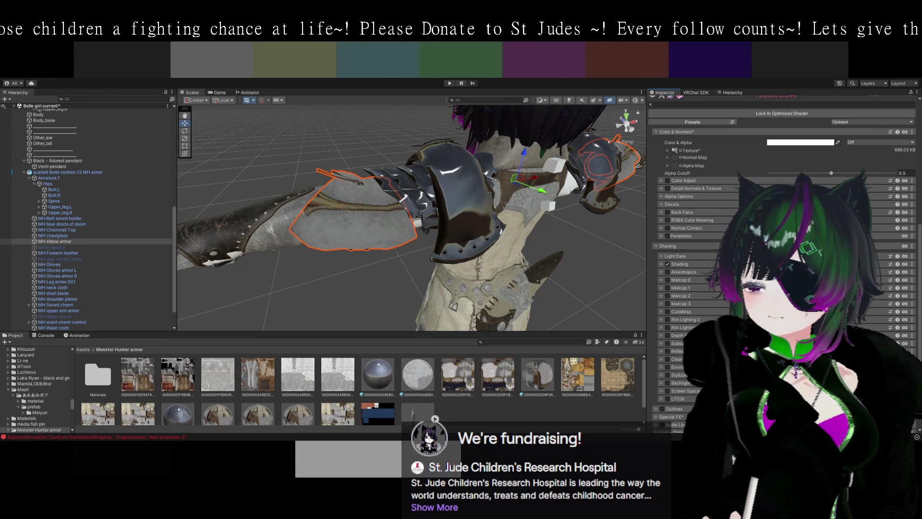
{"action": "left_click", "coordinate": [667, 351]}
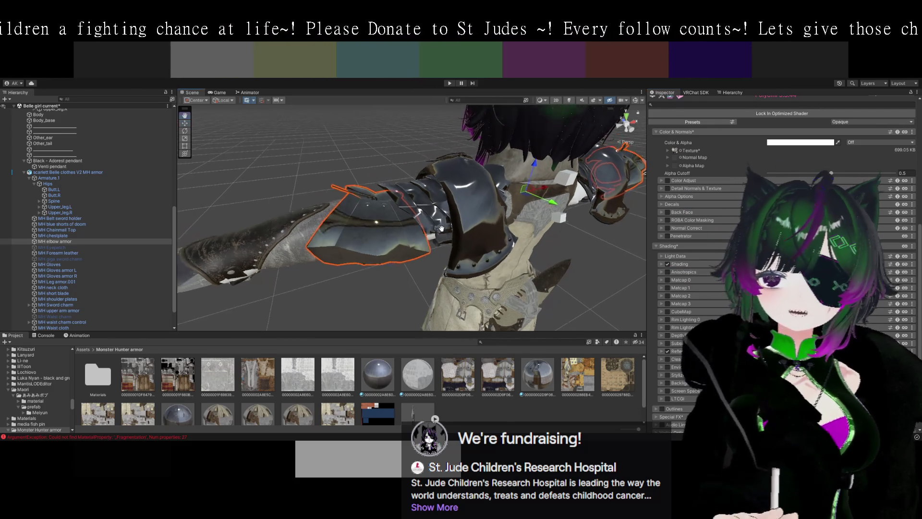